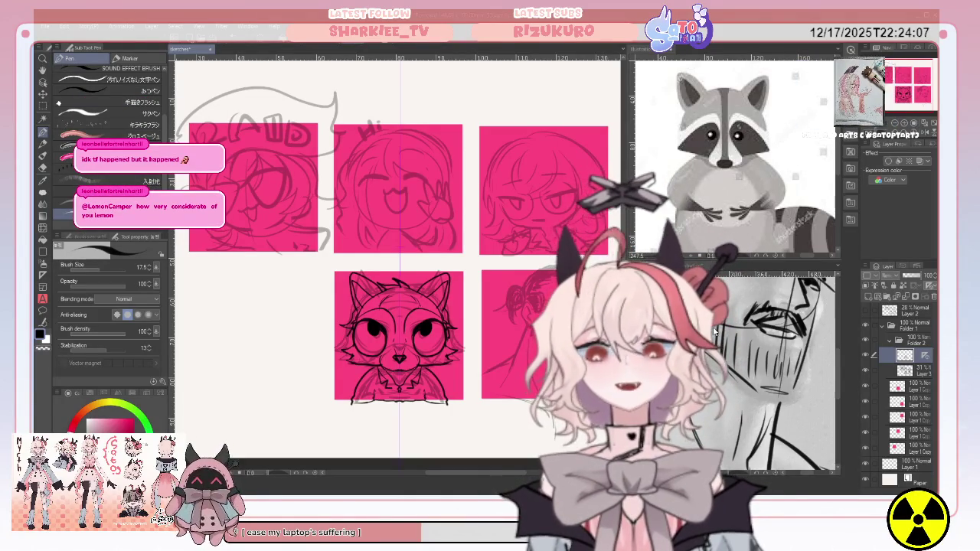
Step: Check the rough sketch's visibility and delete the extra layer from the stack
left_click(865, 373)
left_click(866, 373)
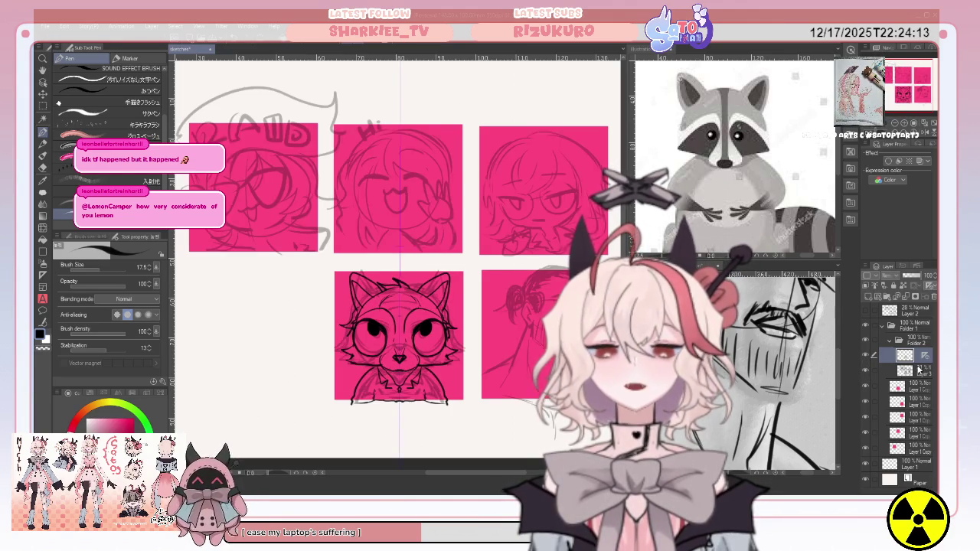
left_click(907, 371)
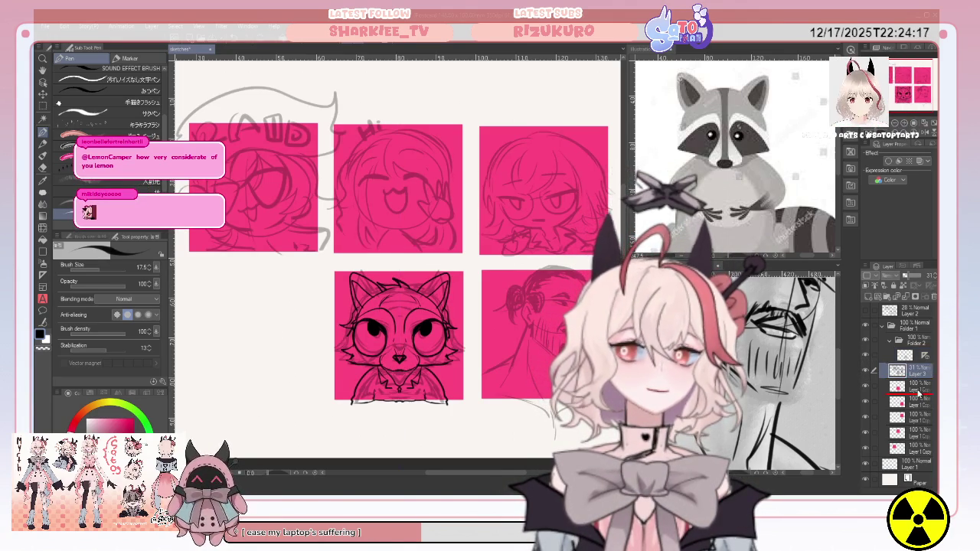
left_click(915, 388)
left_click(888, 354)
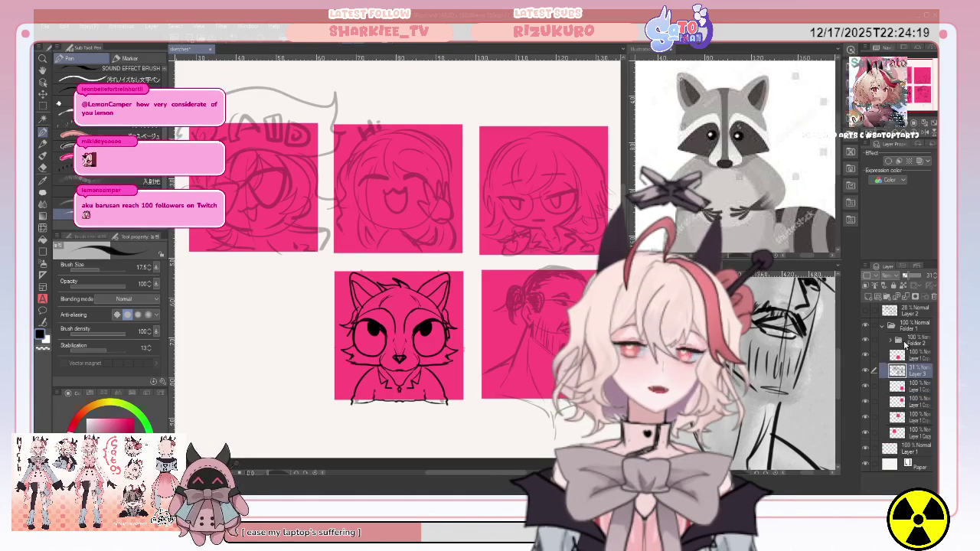
left_click(879, 287)
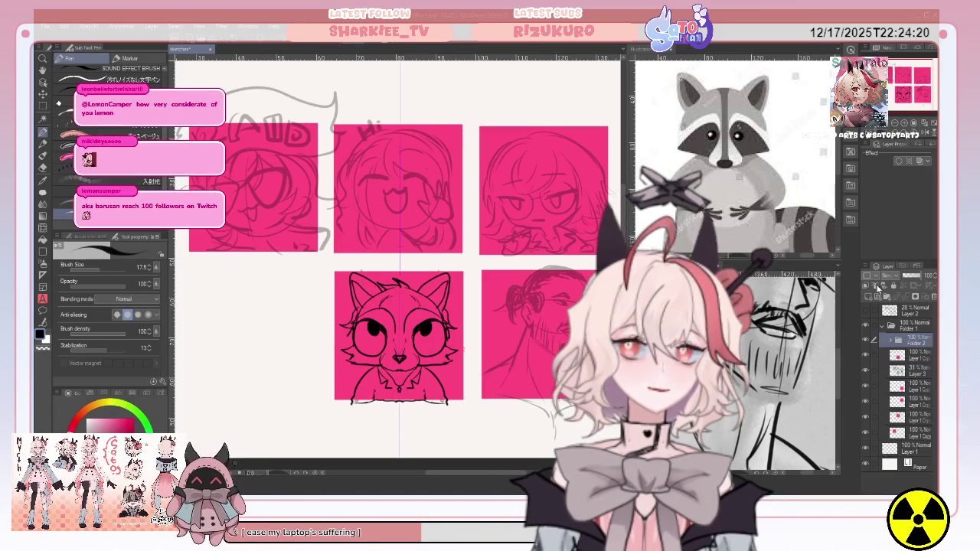
Step: Move the rough sketch layer into a new Folder 3 and add a blank layer above it
left_click(911, 375)
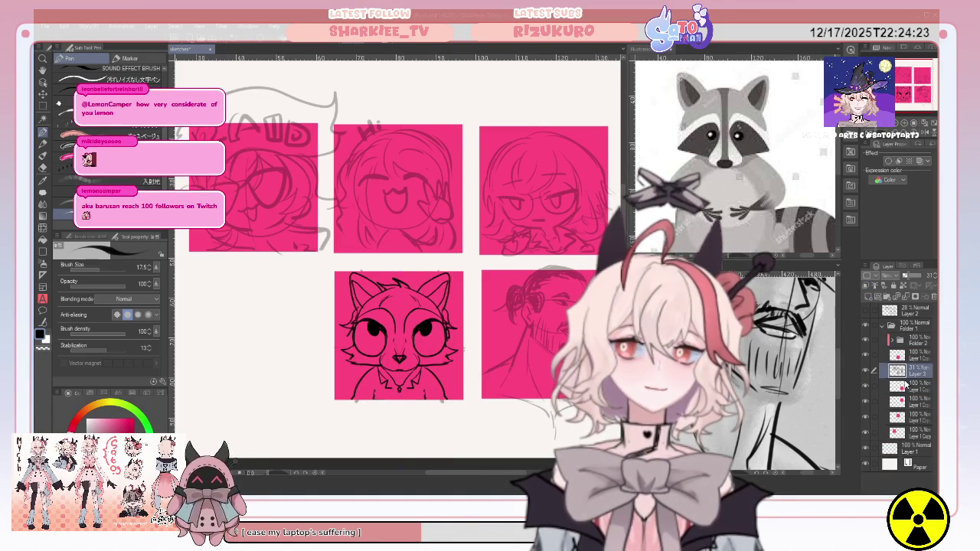
left_click(869, 391)
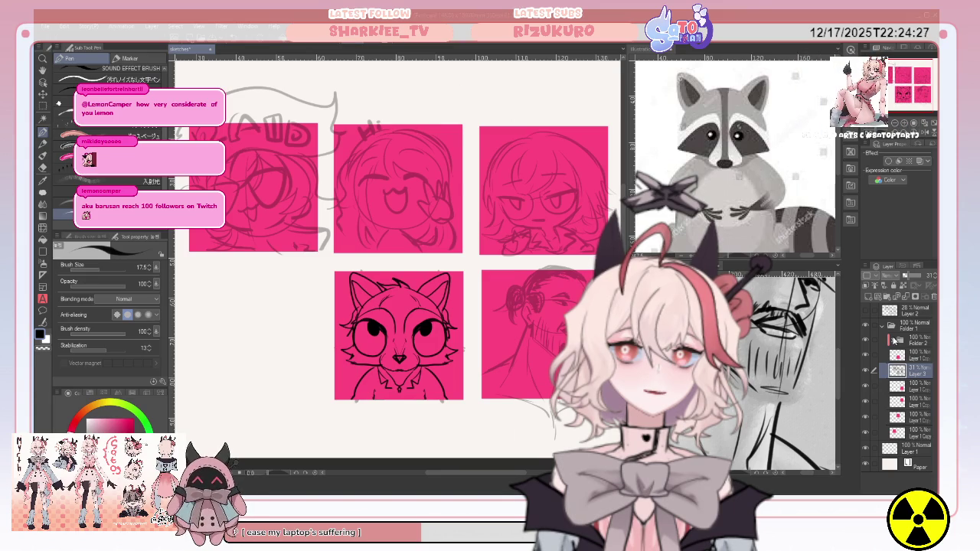
left_click(869, 292)
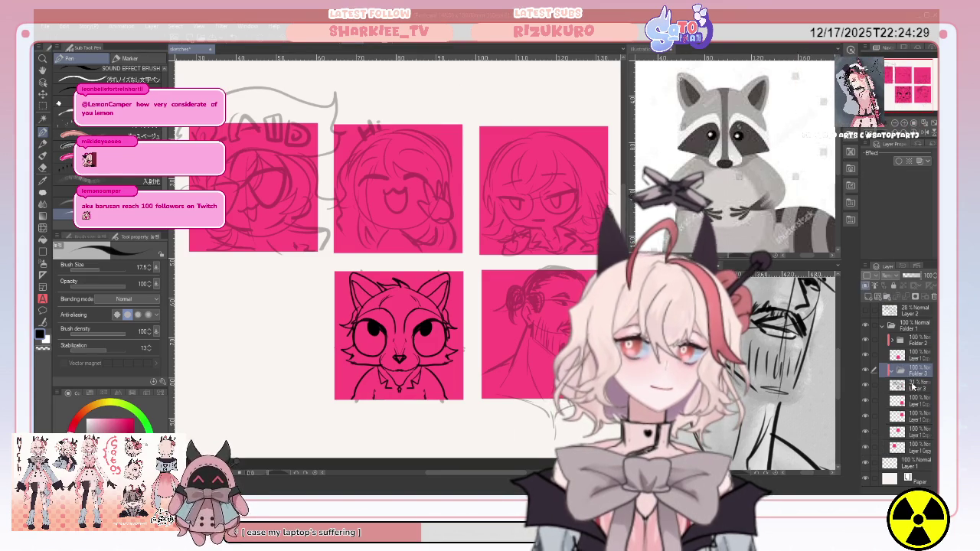
left_click_drag(919, 383, 915, 372)
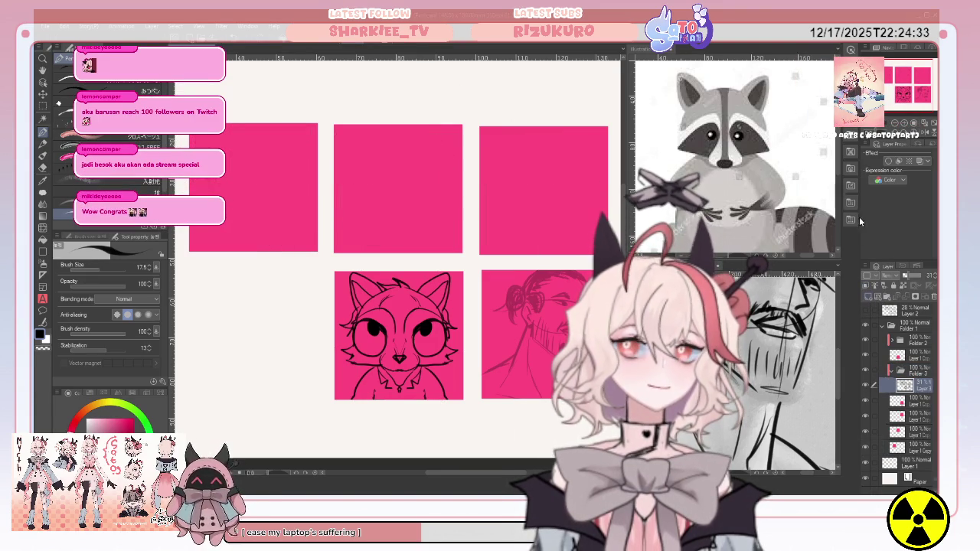
left_click(870, 297)
Step: Select the layer inside Folder 3 and switch to the pen for drawing
left_click(904, 400)
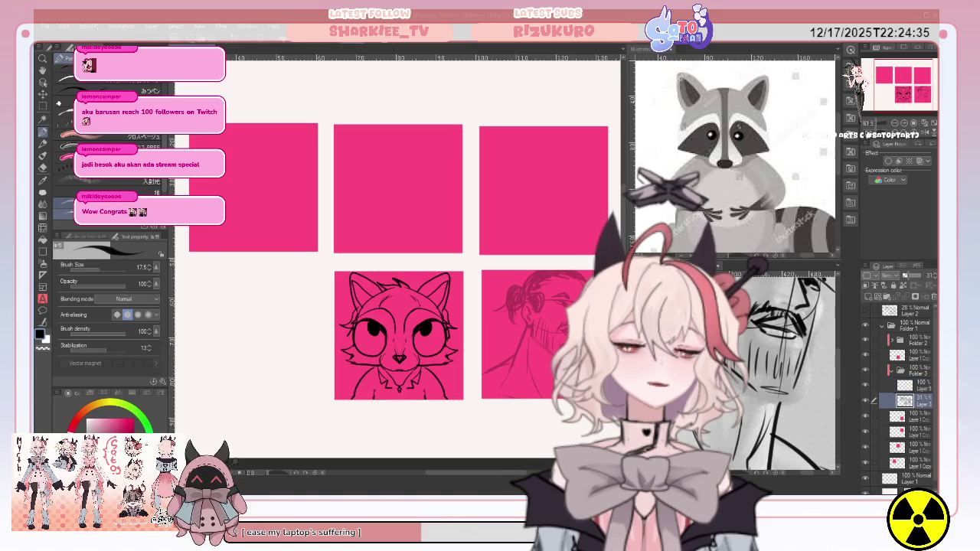
key("k")
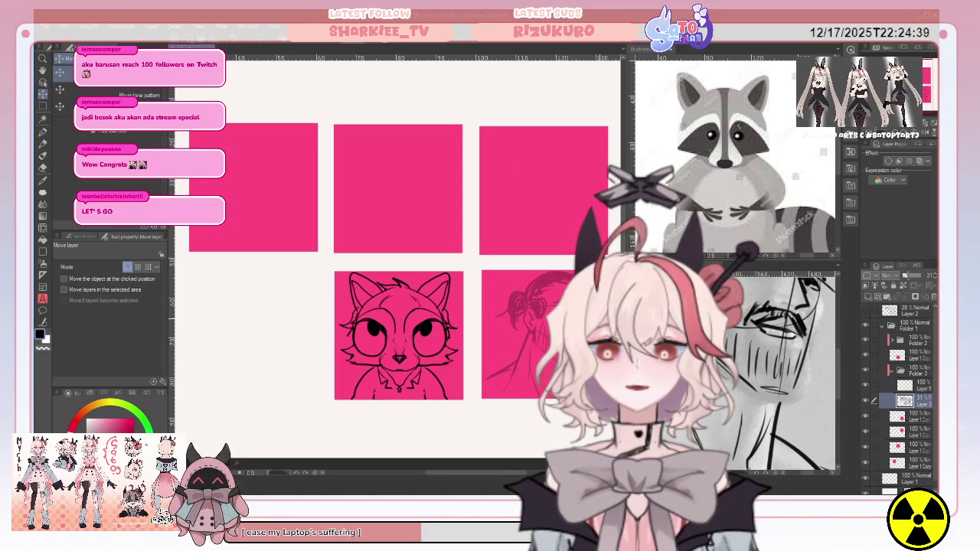
left_click(893, 371)
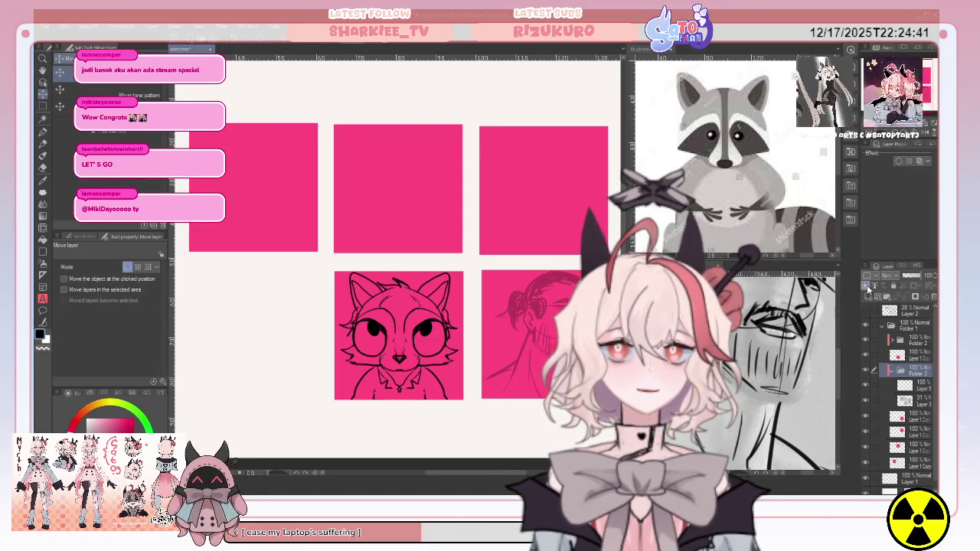
left_click(906, 385)
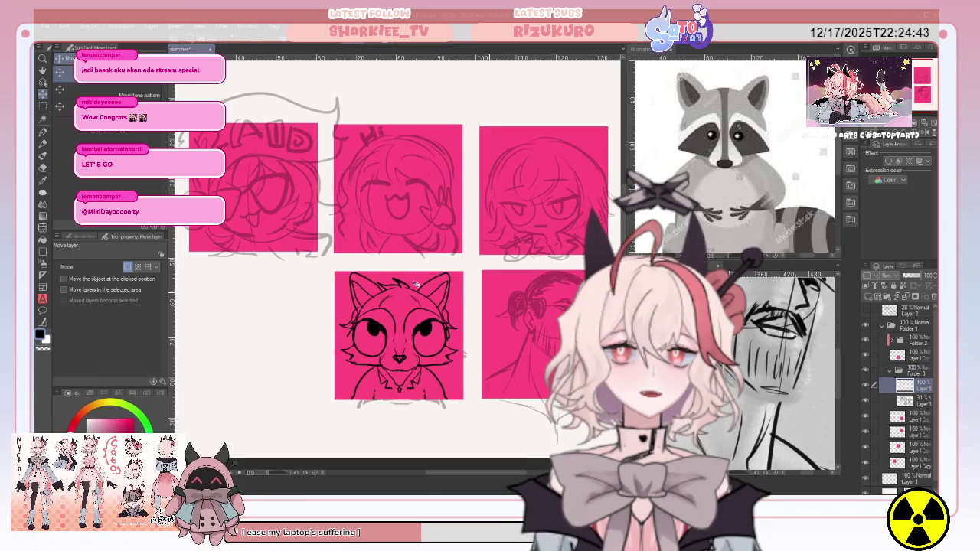
key("p")
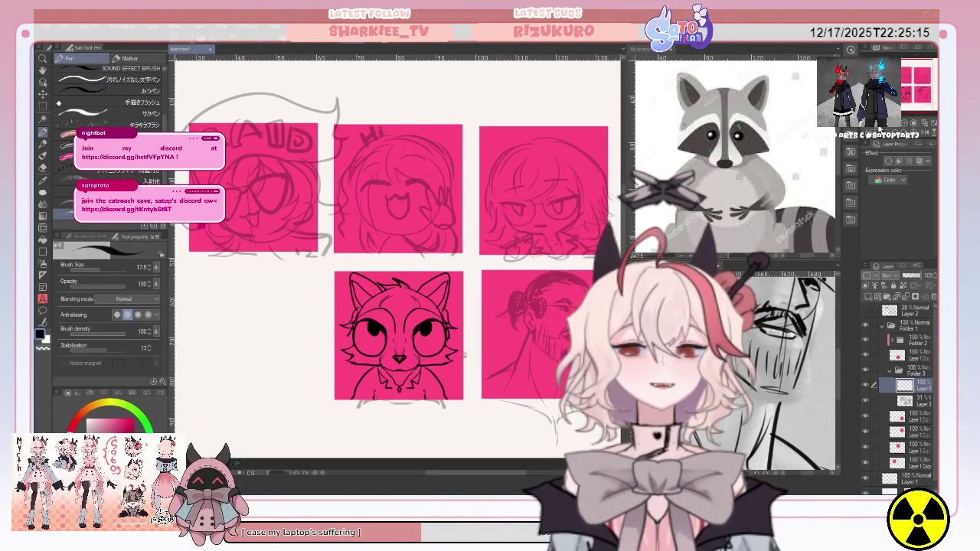
Step: Zoom and pan so the cat and bearded-man panels are centred in view
scroll(397, 267, "up", 3)
scroll(397, 267, "up", 1)
scroll(397, 267, "down", 2)
scroll(397, 268, "down", 1)
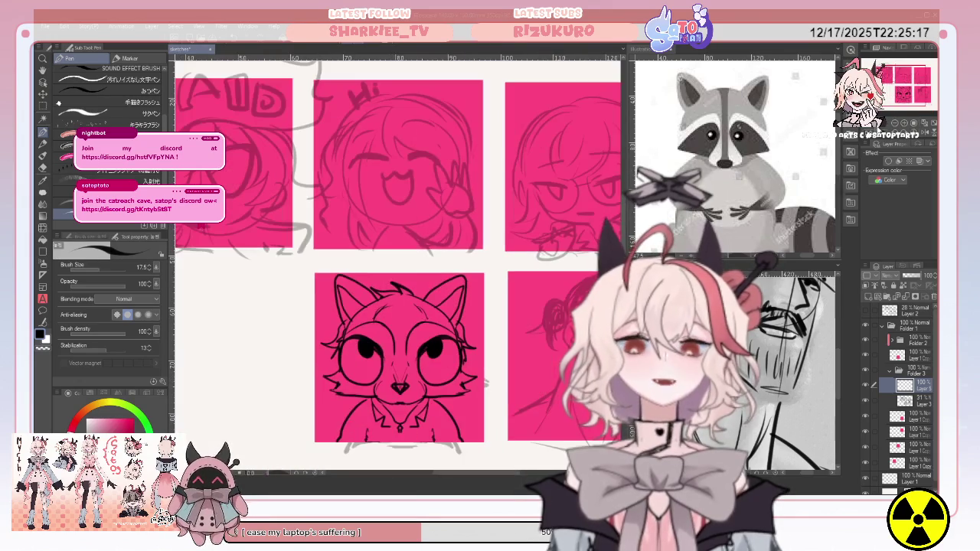
left_click_drag(398, 352, 300, 328)
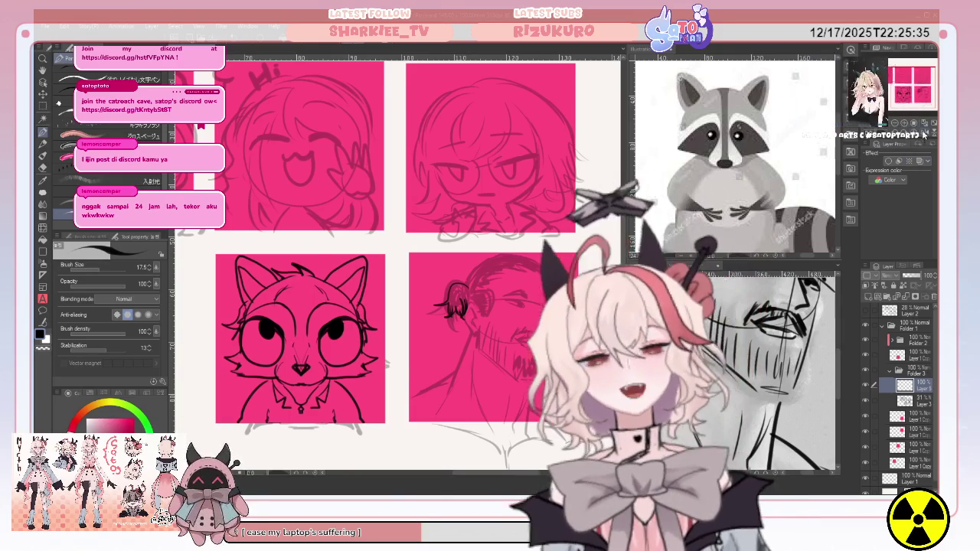
Step: On the mirrored canvas, ink dark hair strokes and an eyebrow stroke on the bearded man
key("h")
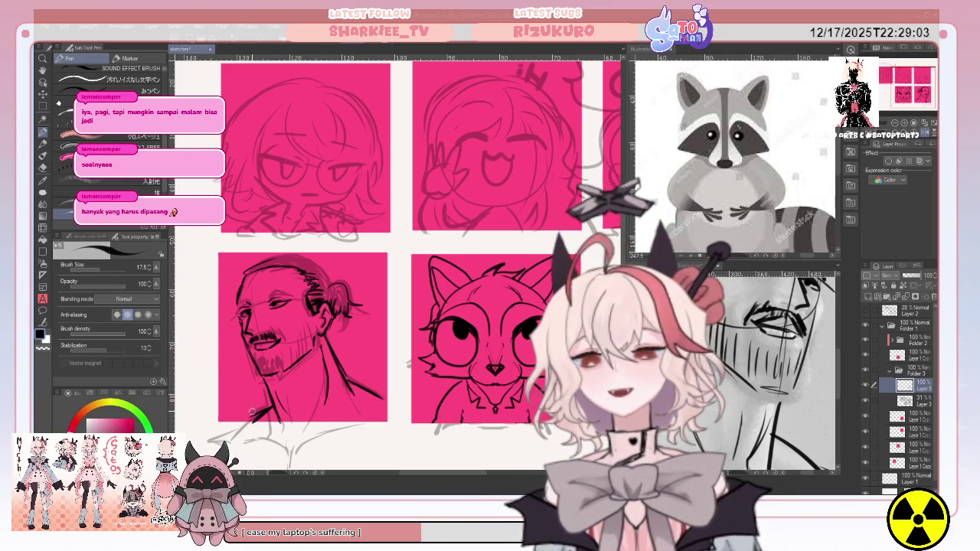
mouse_move(263, 261)
left_mouse_down()
mouse_move(305, 254)
mouse_move(329, 281)
mouse_move(295, 277)
left_mouse_up()
left_click_drag(317, 263, 304, 266)
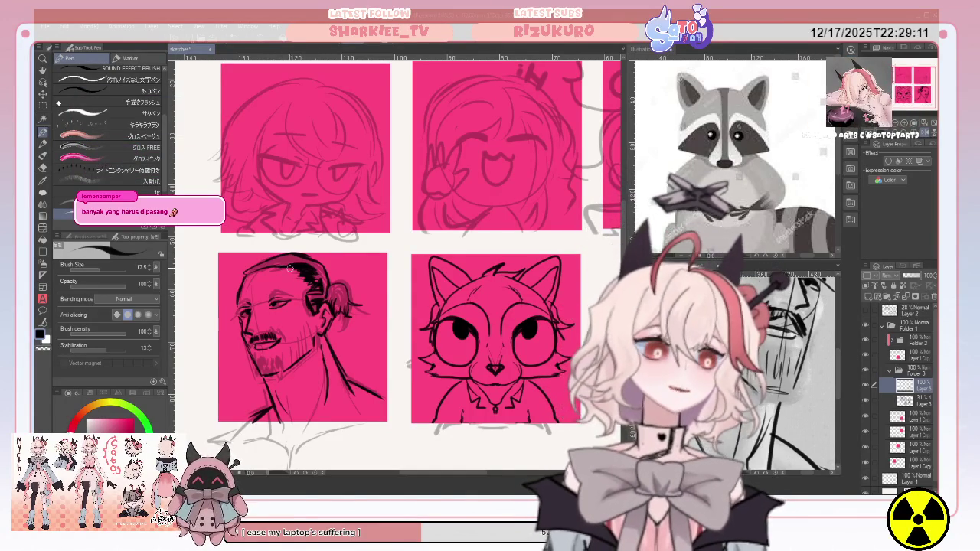
left_click_drag(306, 264, 342, 299)
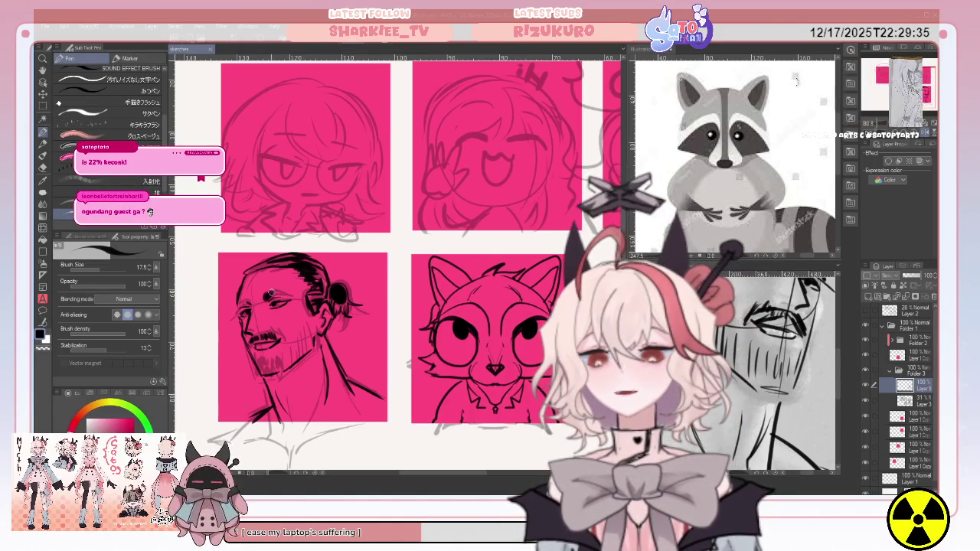
left_click_drag(268, 295, 277, 289)
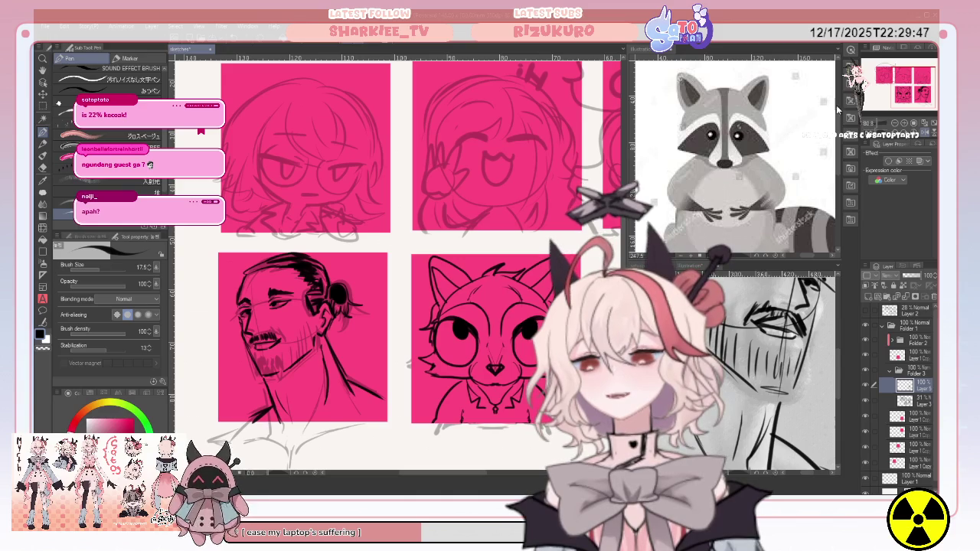
key("h")
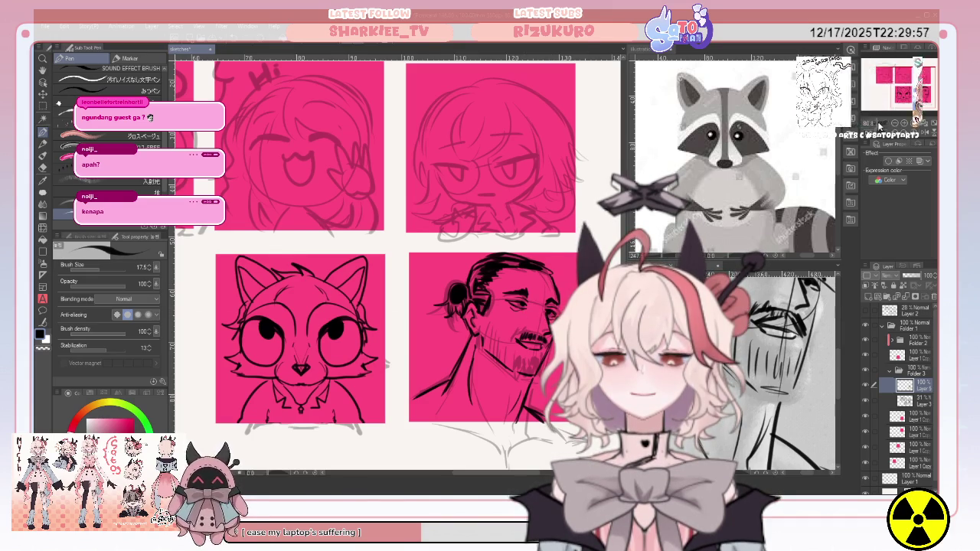
Step: Fit the whole icon sheet in view and add a short stroke below the bearded-man panel on the 31% layer
scroll(345, 252, "down", 5)
scroll(345, 252, "up", 2)
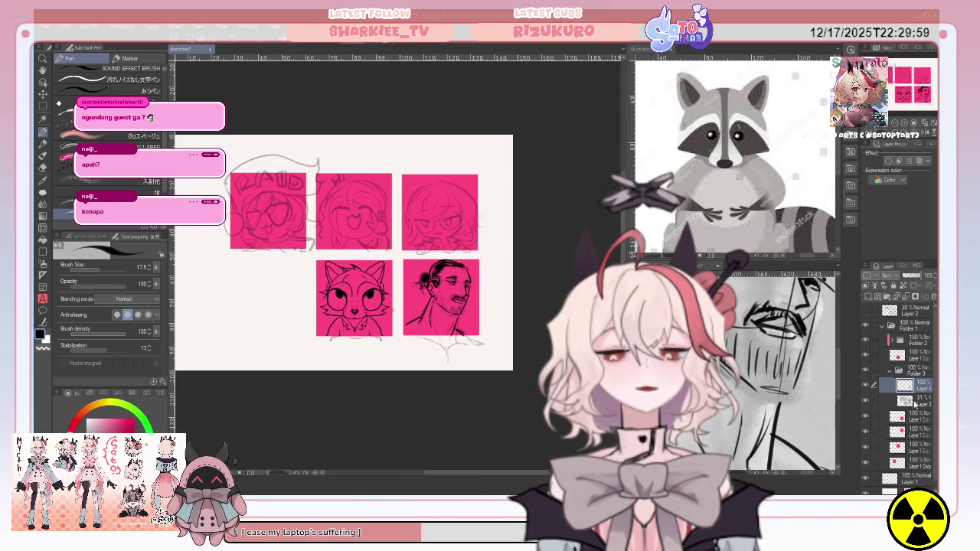
left_click(915, 401)
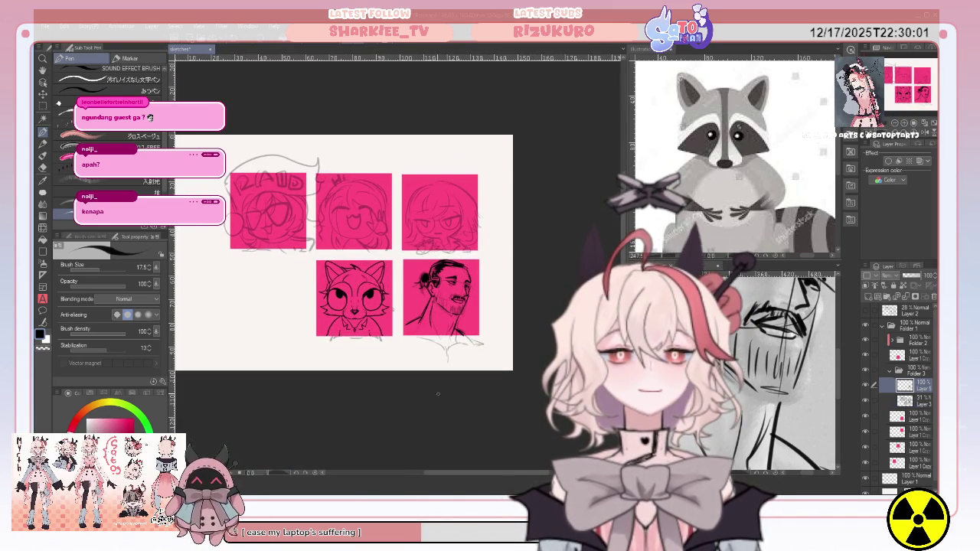
left_click_drag(431, 346, 412, 337)
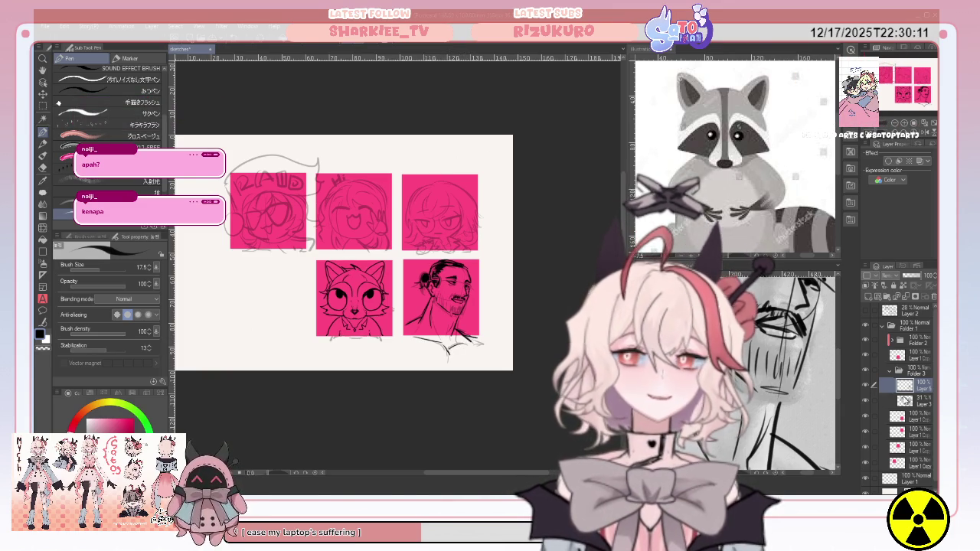
Step: Select the layer below Folder 3 and briefly toggle the top-right panel's pink fill
left_click(906, 400)
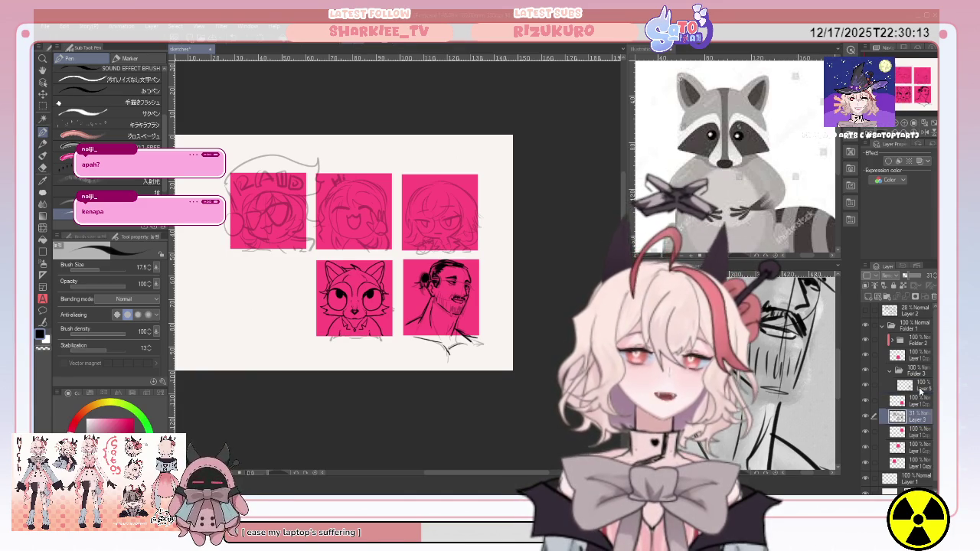
left_click(919, 371)
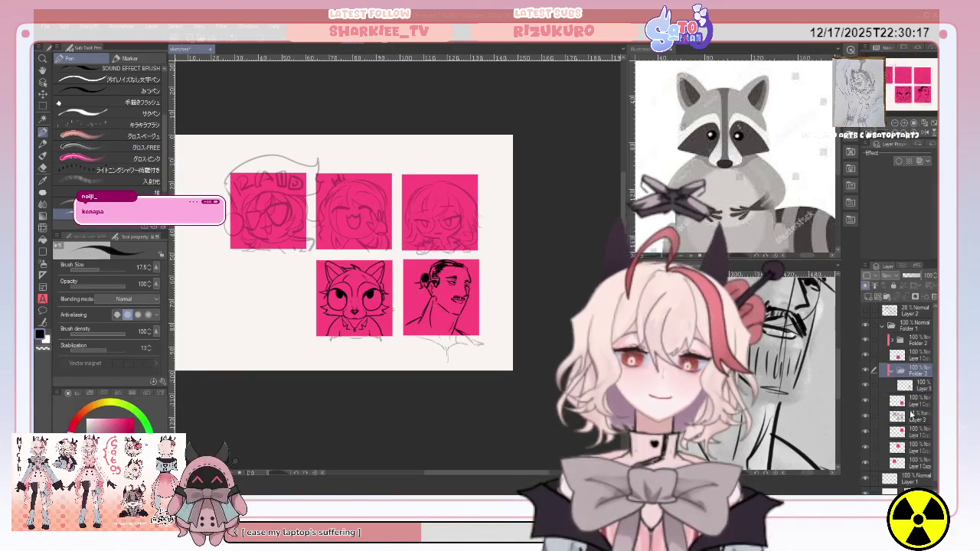
left_click(908, 403)
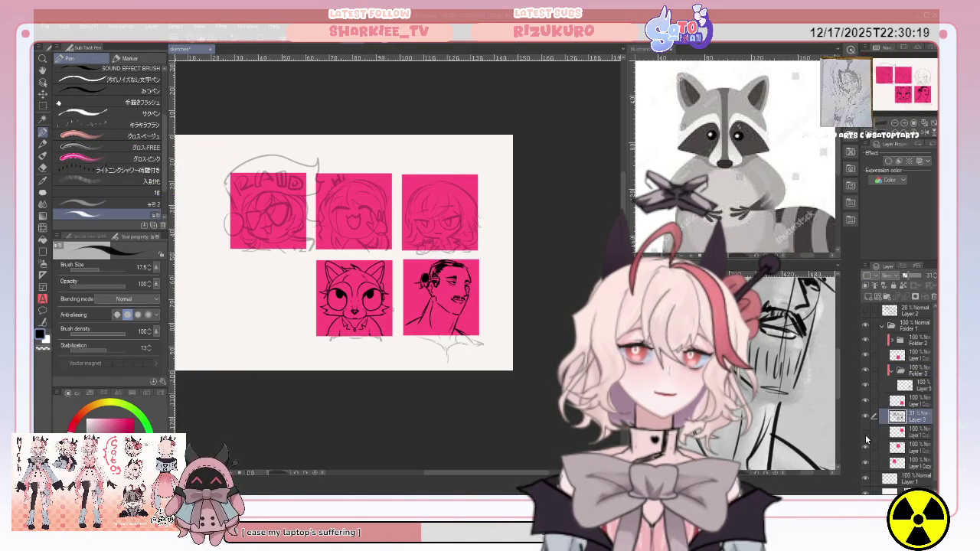
left_click(865, 433)
left_click(866, 433)
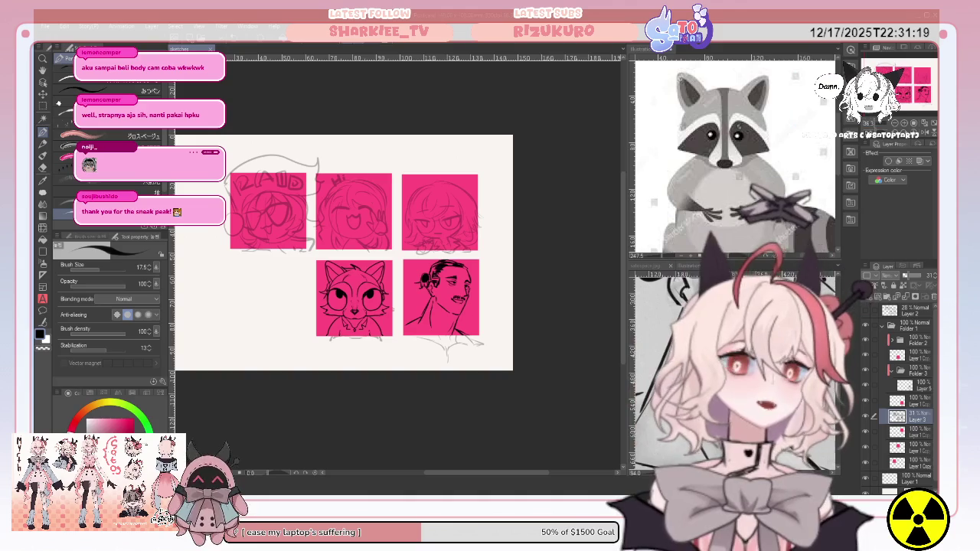
left_click(718, 269)
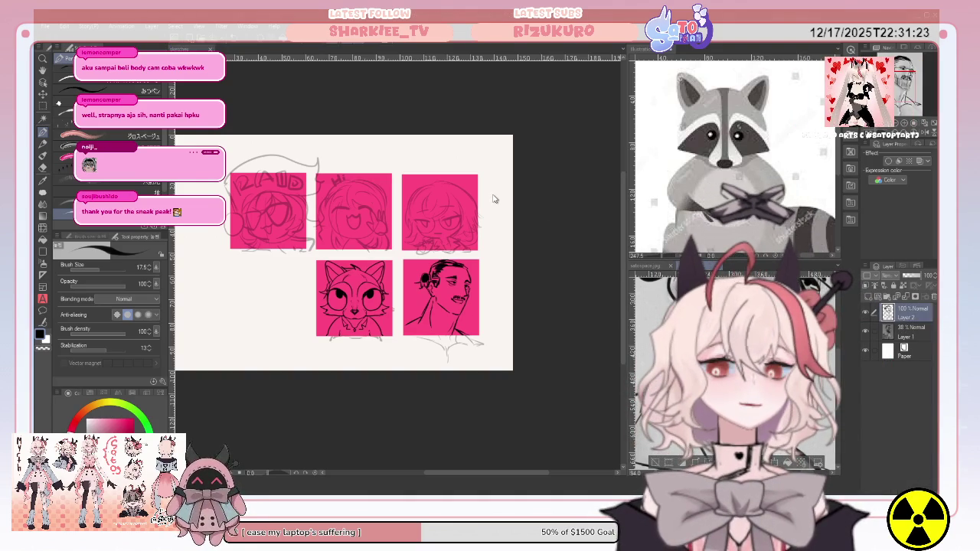
Step: Swap the right-hand reference from the raccoon to the satopspace anime illustration
left_click(647, 266)
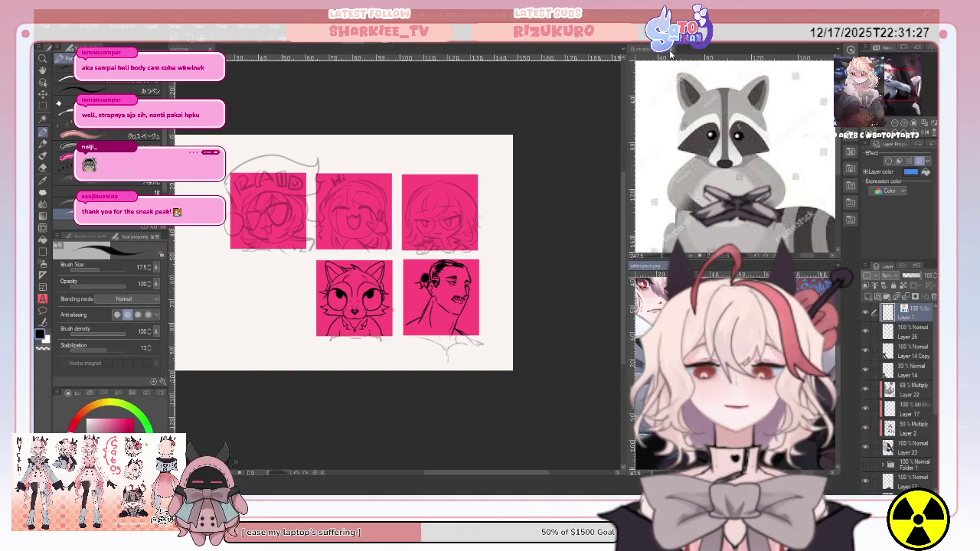
left_click(673, 59)
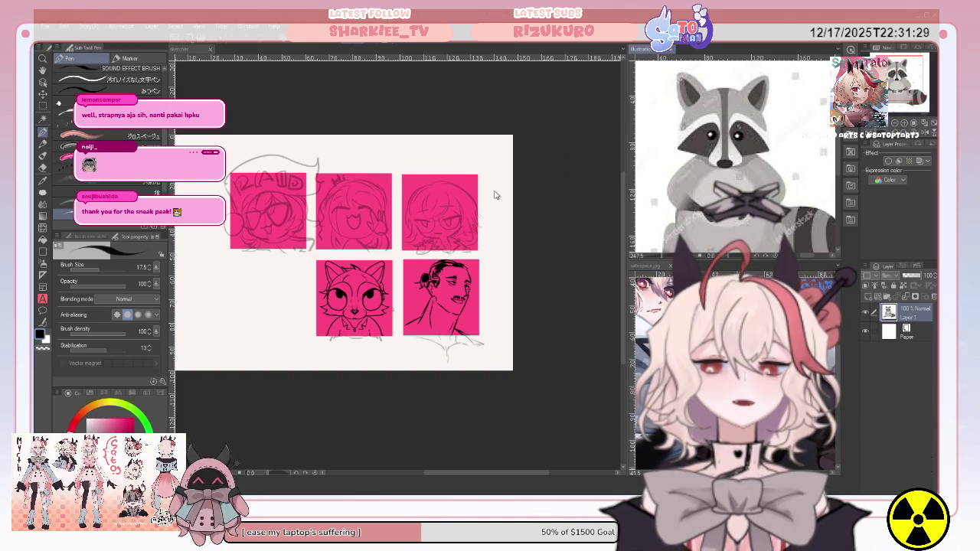
left_click(651, 321)
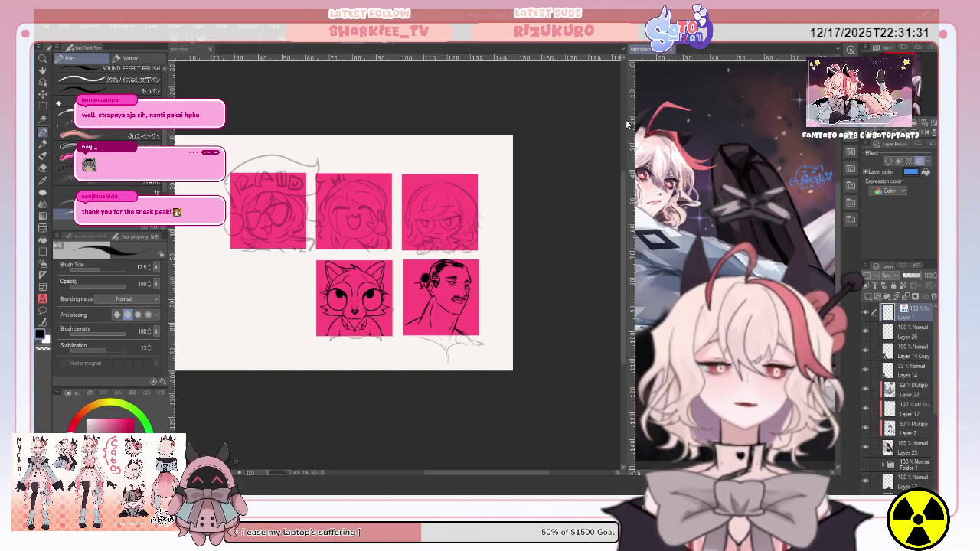
left_click(594, 146)
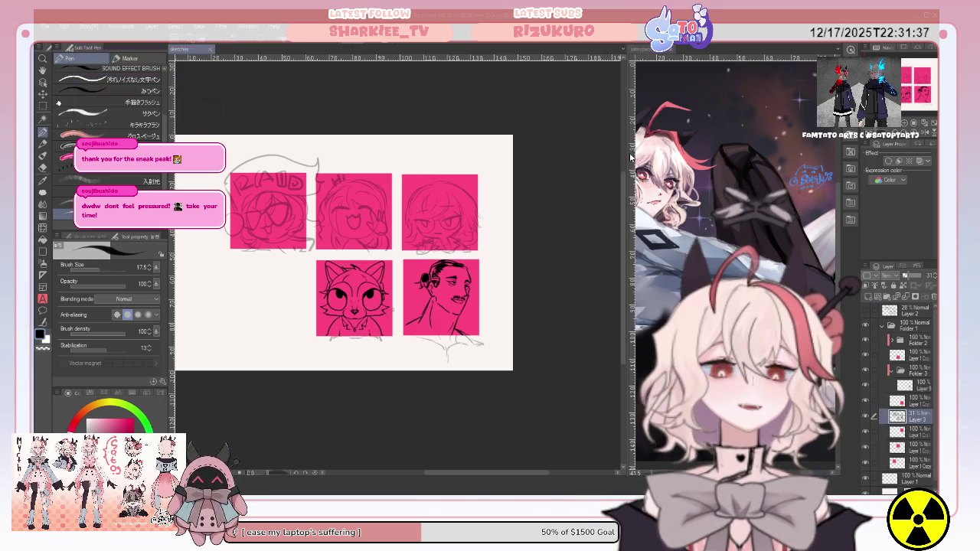
Step: Drag the pane divider left to widen the reference area
left_click_drag(625, 153, 573, 154)
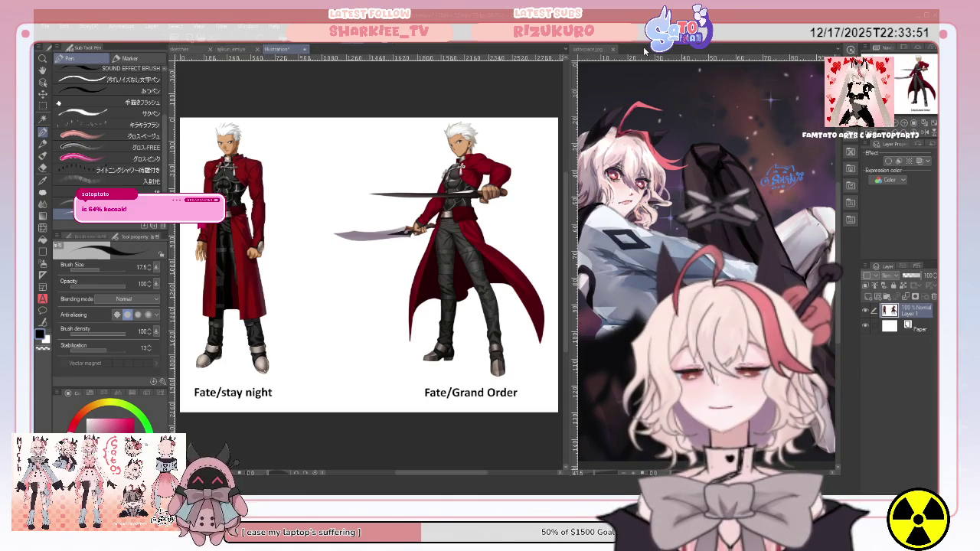
Step: Dock the Fate swordsman reference in the right pane beside the chibi sketch
left_click_drag(646, 50, 677, 63)
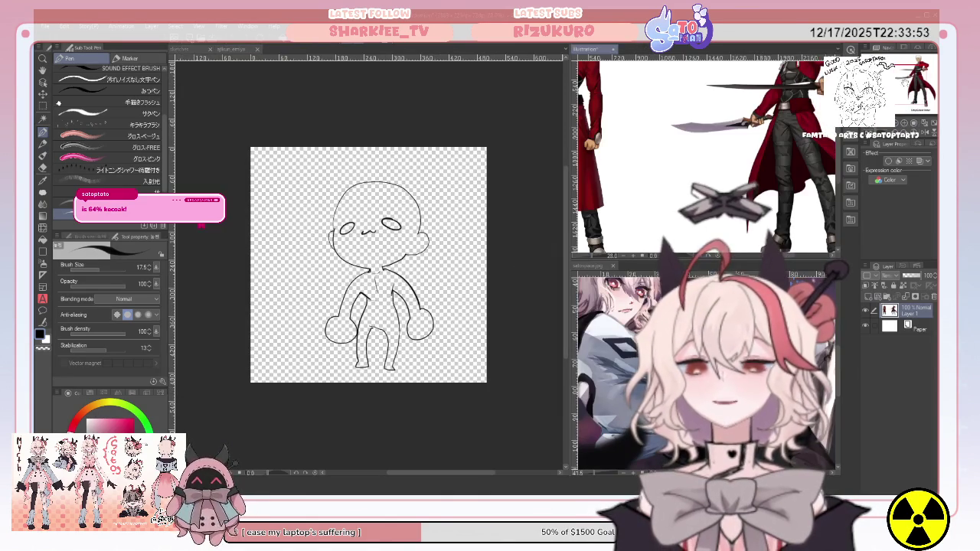
scroll(705, 153, "down", 3)
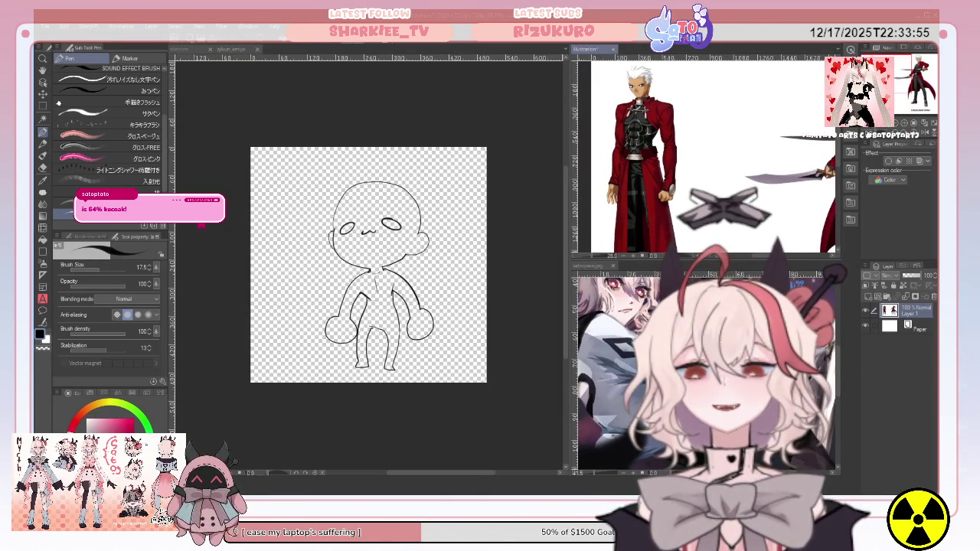
scroll(705, 153, "up", 2)
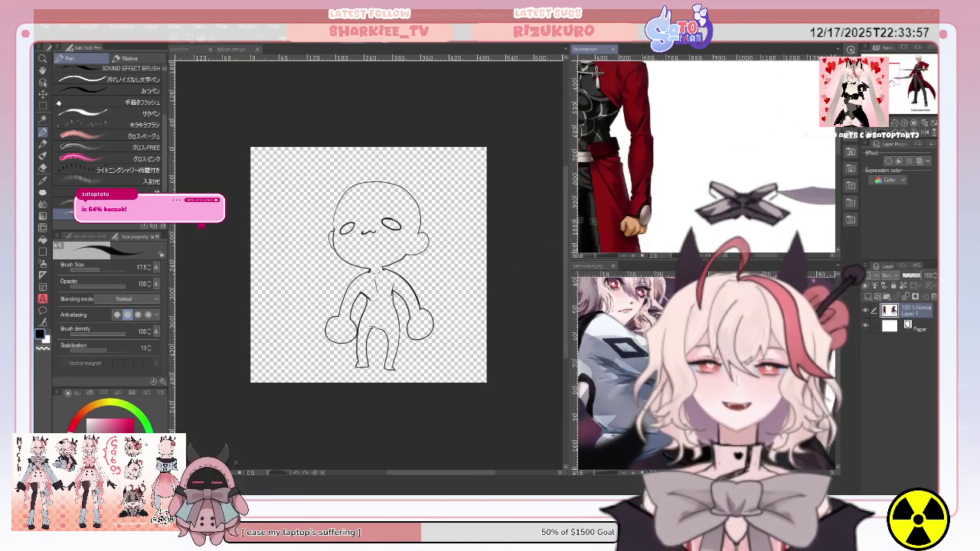
scroll(705, 161, "down", 1)
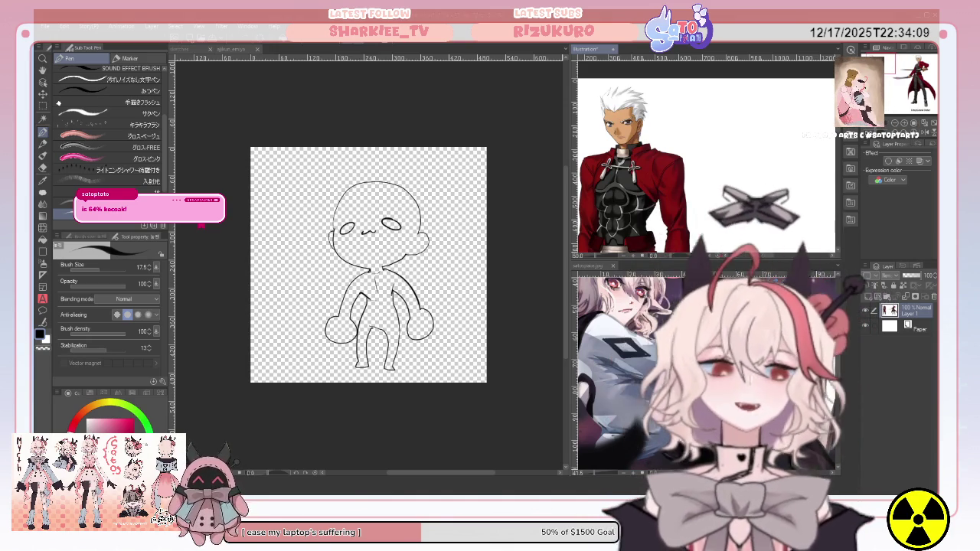
Step: Add new layers between Layer 2 and Layer 1, hide the face, and sketch hair on the head's right
left_click(875, 297)
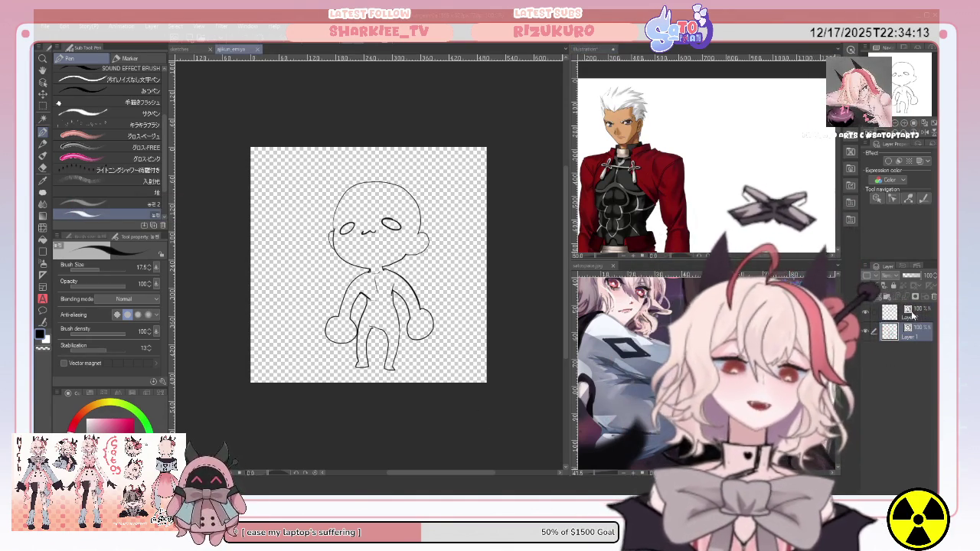
left_click(907, 330)
left_click(866, 296)
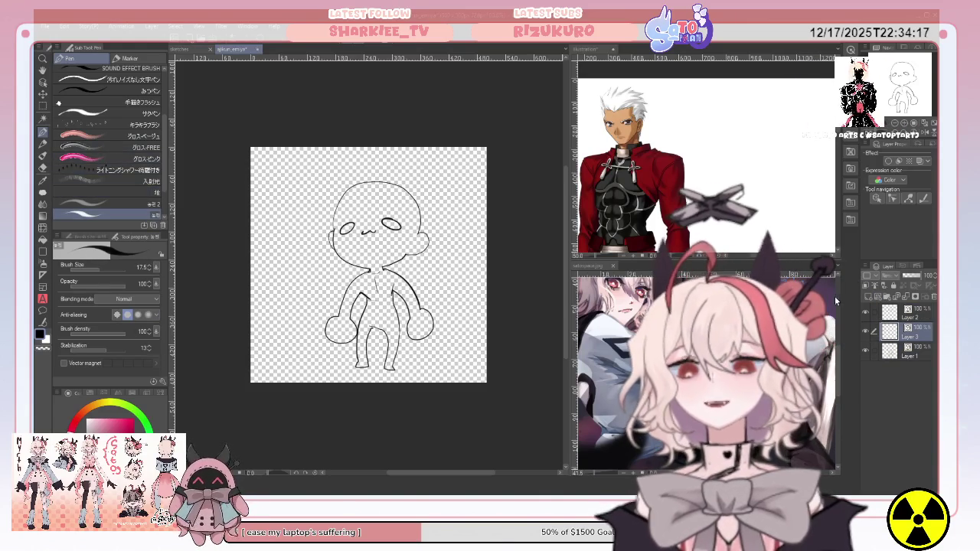
left_click(867, 313)
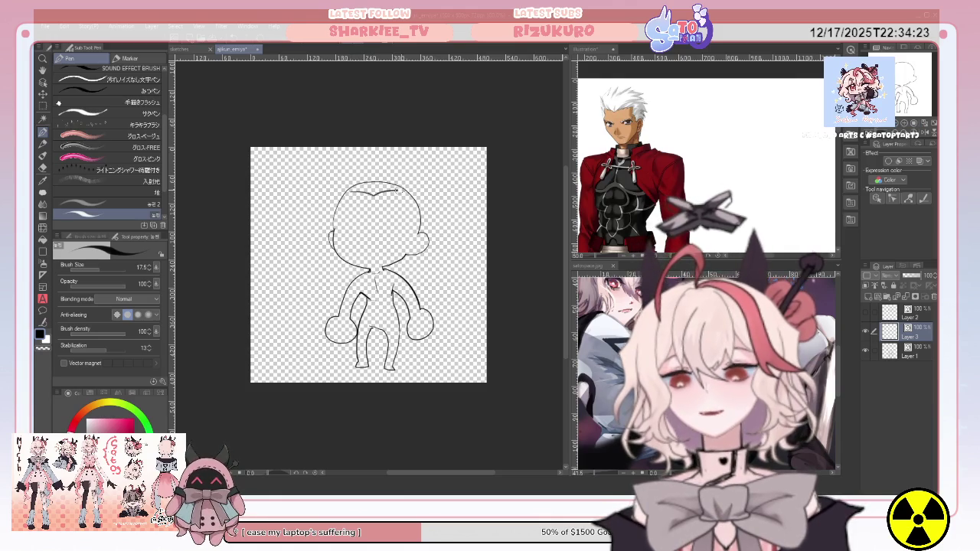
left_click_drag(404, 194, 415, 233)
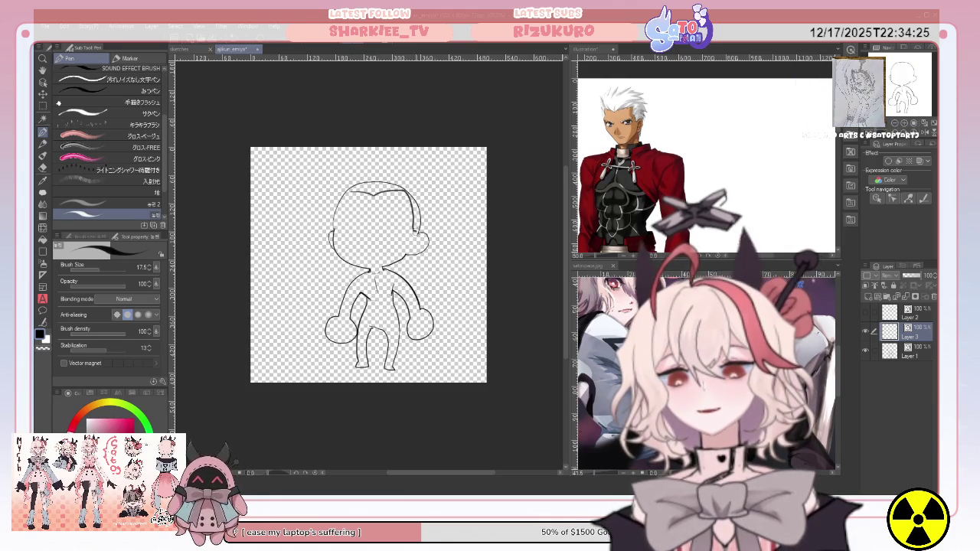
Step: Sketch spiky hair strands over the chibi head, show the face layer again, then undo the hair
key("ctrl+z")
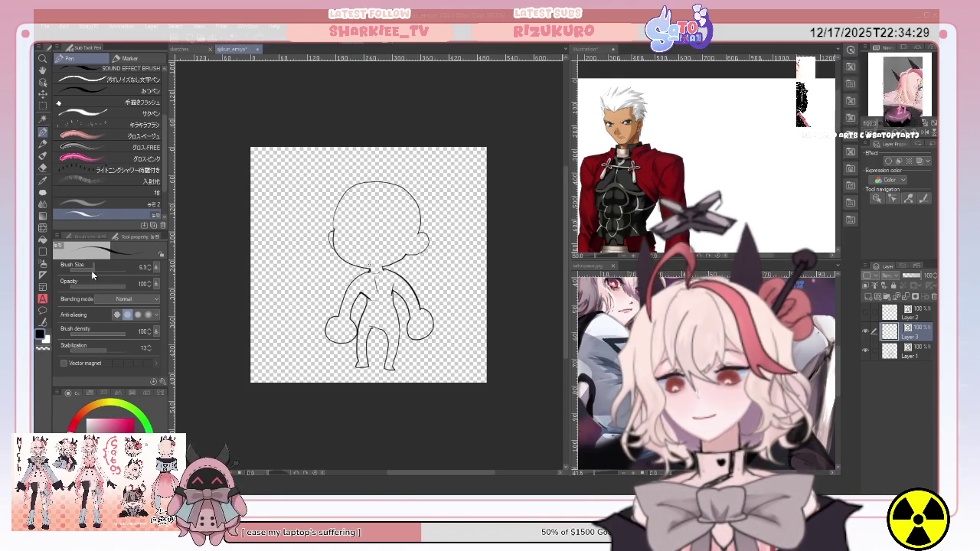
left_click_drag(351, 190, 396, 193)
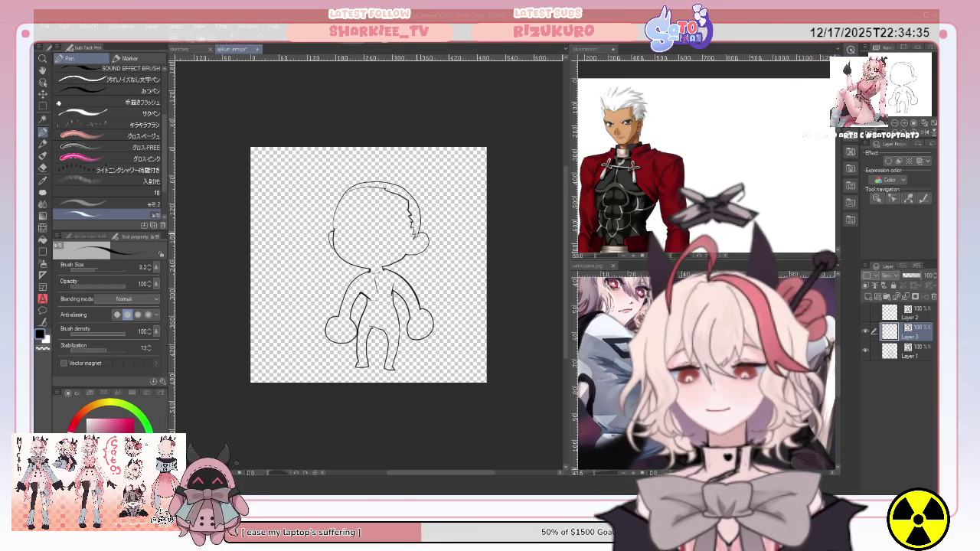
left_click_drag(418, 221, 431, 231)
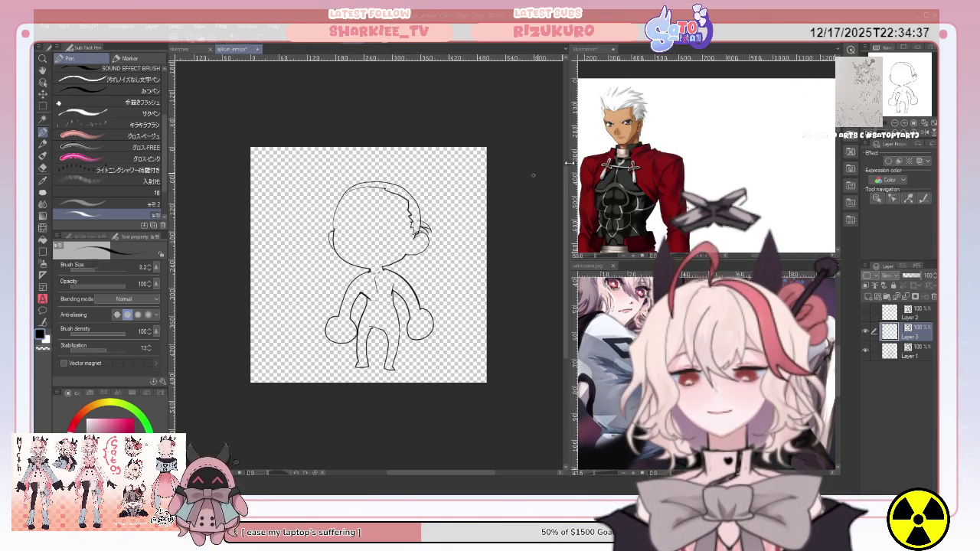
scroll(706, 165, "right", 10)
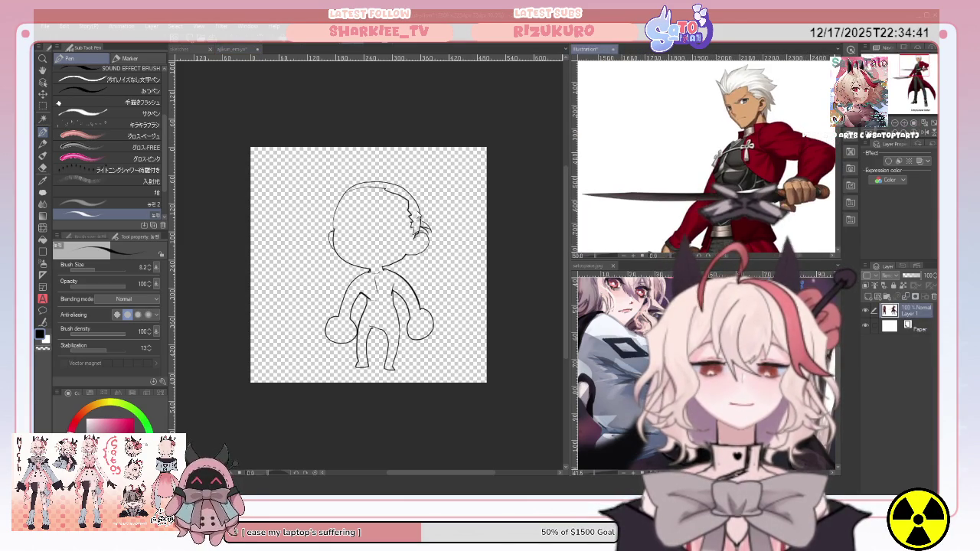
left_click_drag(414, 206, 433, 224)
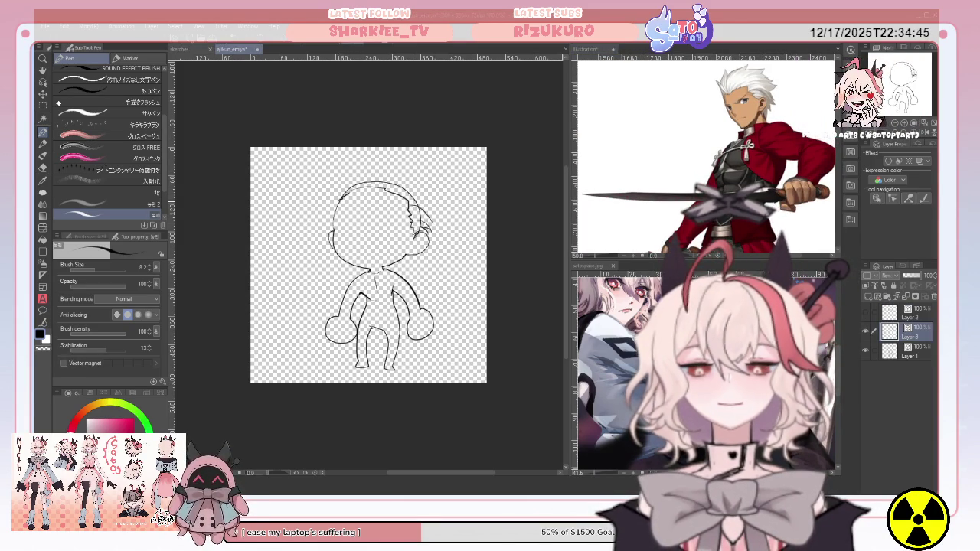
mouse_move(337, 203)
left_mouse_down()
mouse_move(354, 164)
mouse_move(397, 167)
mouse_move(441, 203)
left_mouse_up()
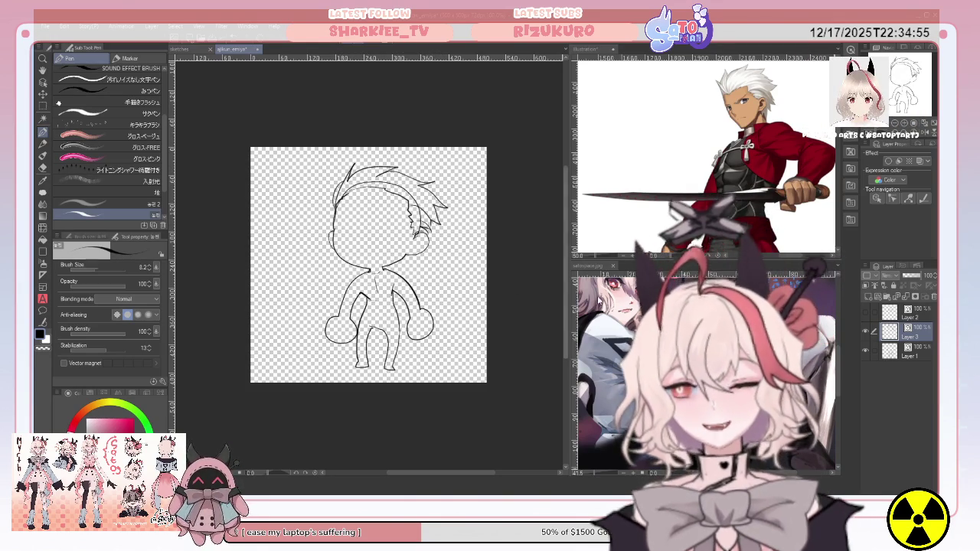
left_click(867, 312)
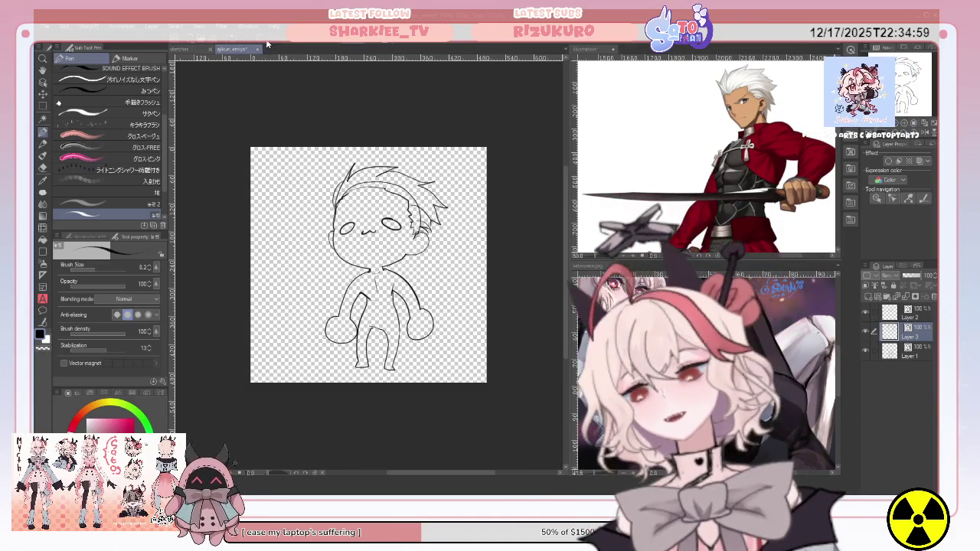
key("ctrl+z")
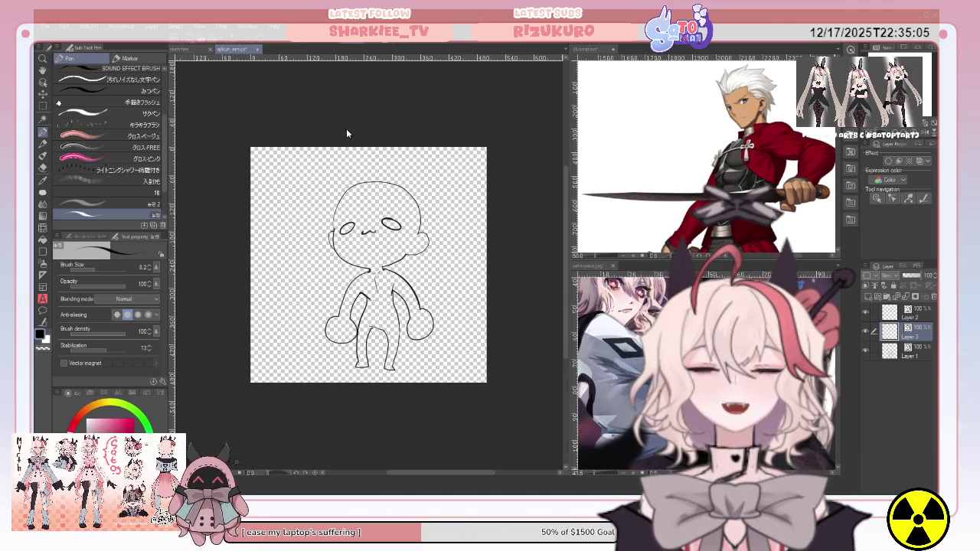
Step: Create a new blank portrait canvas, discarding a first attempt
key("ctrl+n")
key("Return")
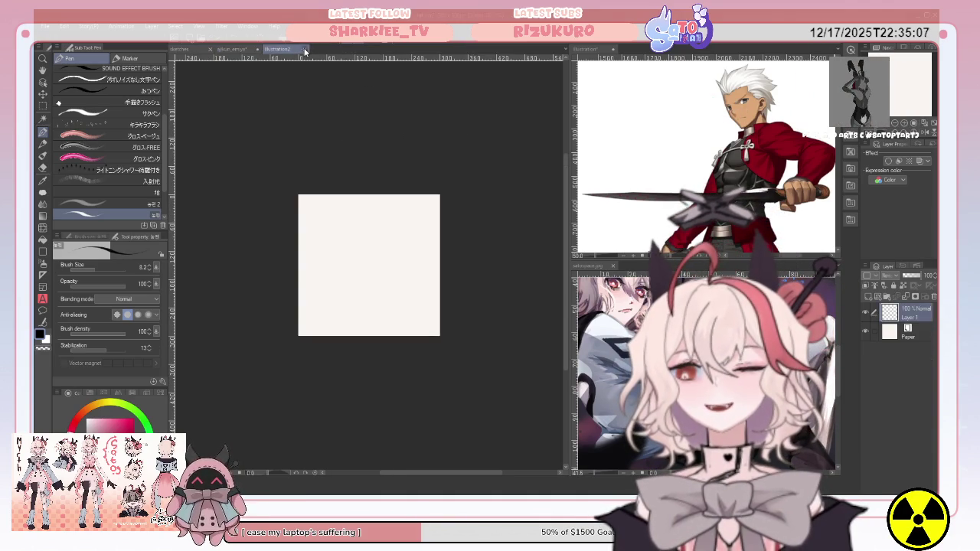
left_click(304, 49)
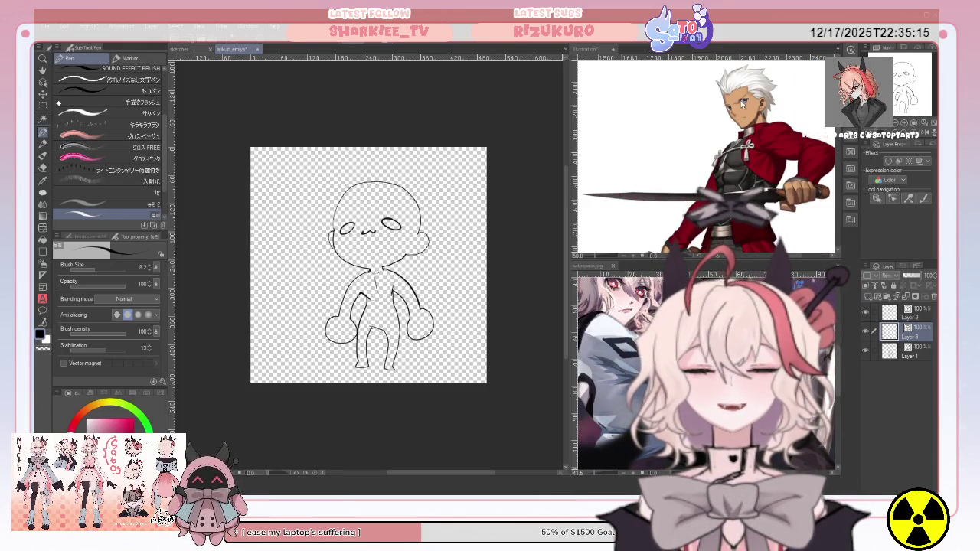
key("Return")
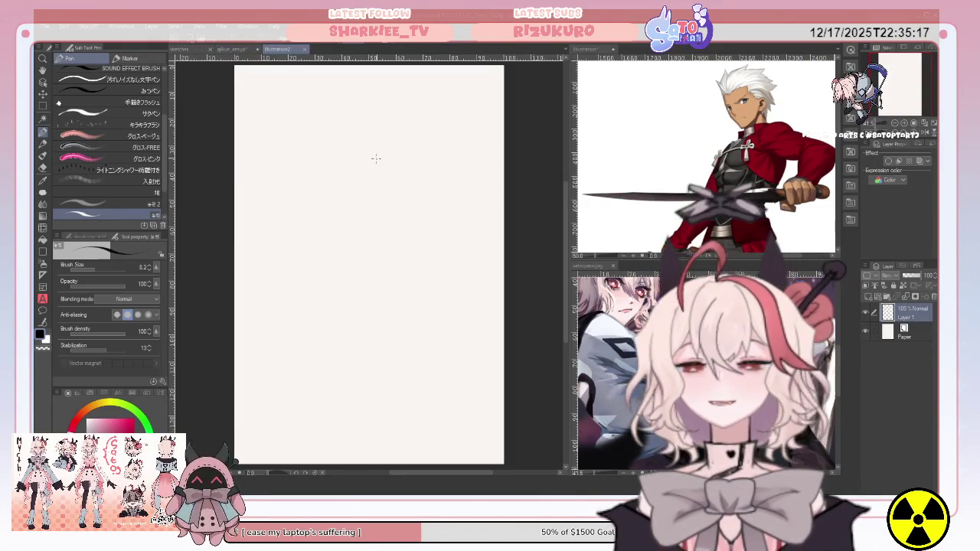
Step: Zoom the swordsman reference and sketch a rough head circle on the new canvas
left_click(723, 203)
scroll(724, 203, "up", 3)
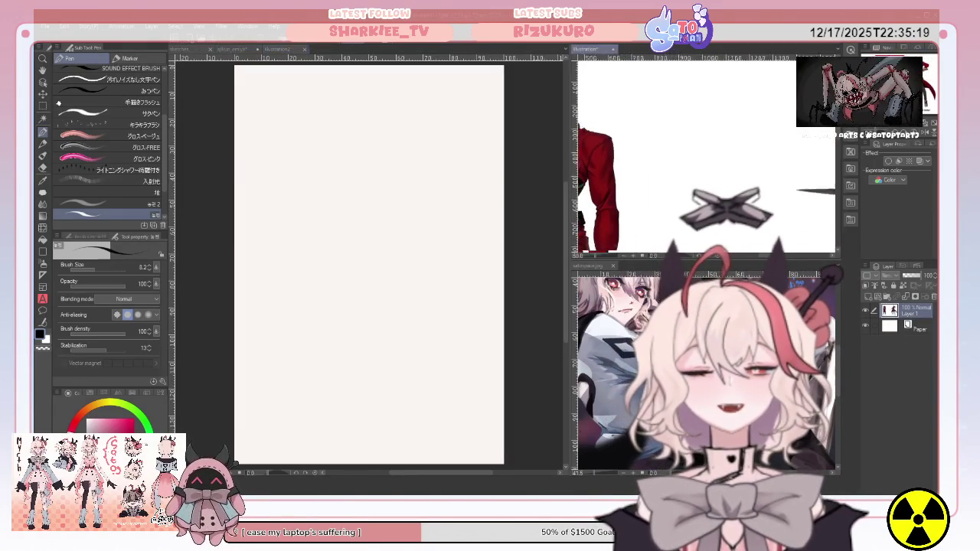
scroll(724, 203, "down", 3)
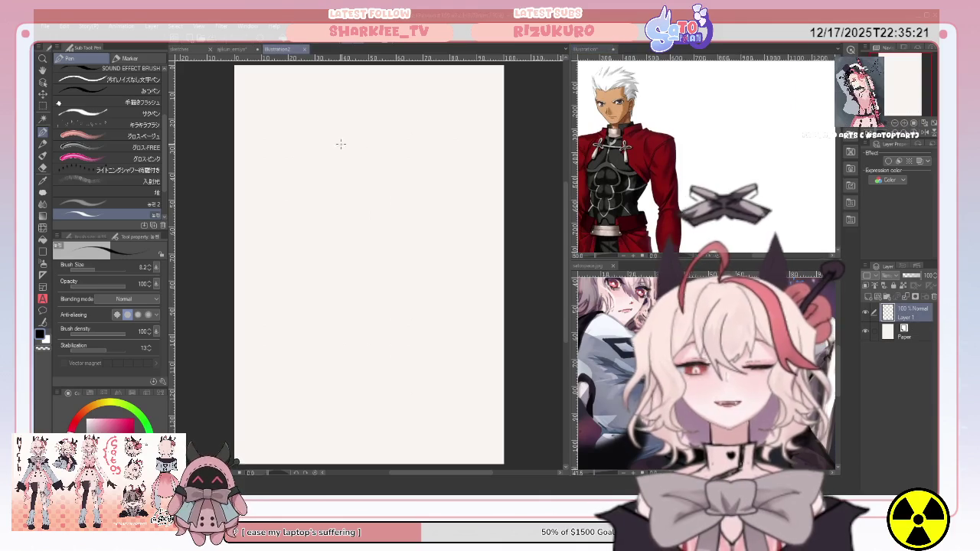
left_click_drag(341, 138, 361, 241)
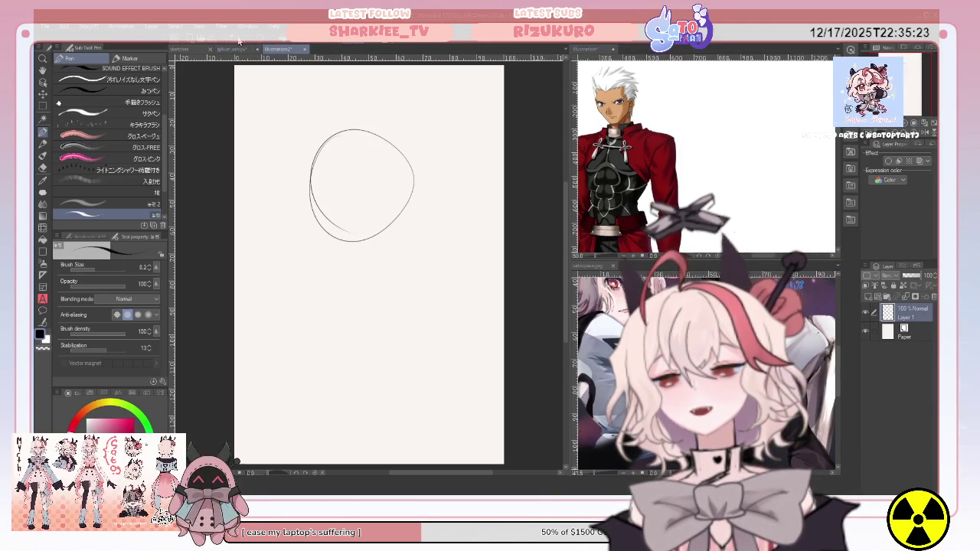
Step: Redraw the head's vertical guide line and add both eyes and the nose
key("ctrl+z")
mouse_move(344, 142)
left_mouse_down()
mouse_move(366, 276)
mouse_move(363, 262)
left_mouse_up()
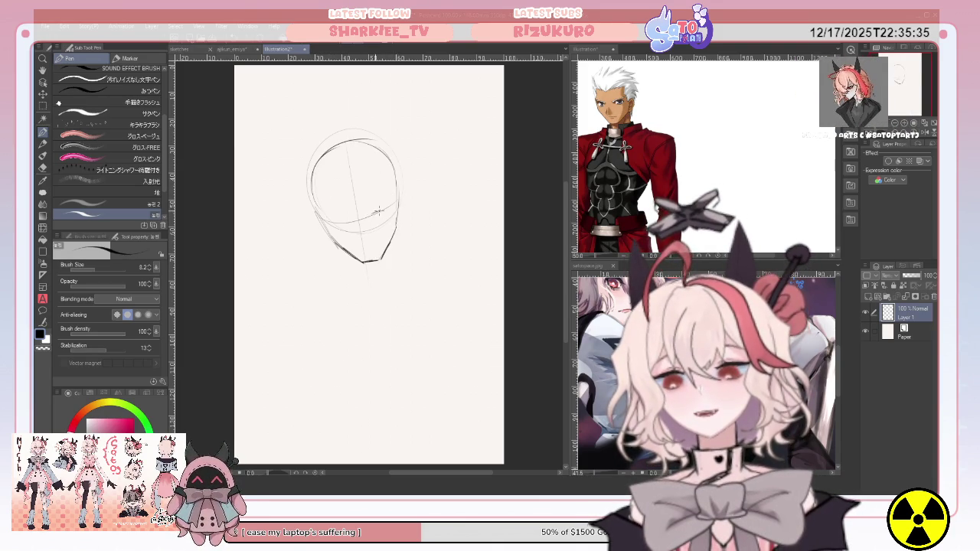
left_click_drag(373, 213, 388, 205)
left_click_drag(325, 221, 343, 222)
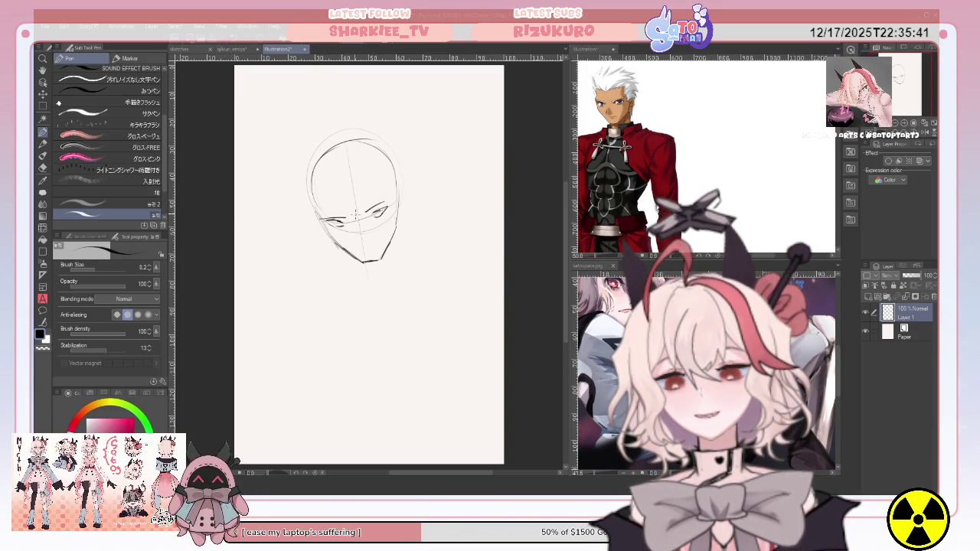
left_click_drag(354, 226, 358, 238)
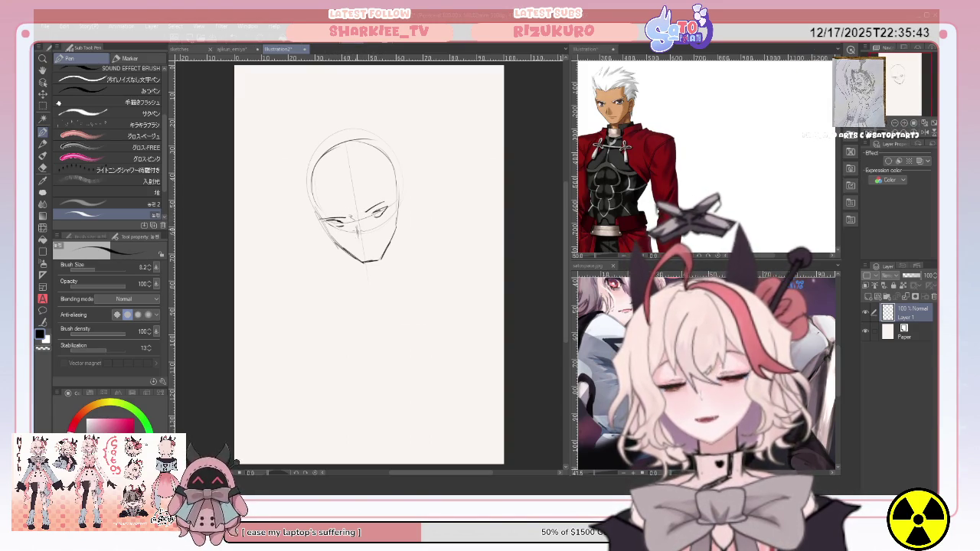
Step: Check the reference, then add the ear, cheek line, neck lines and a top-right hair strand
key("ctrl+Tab")
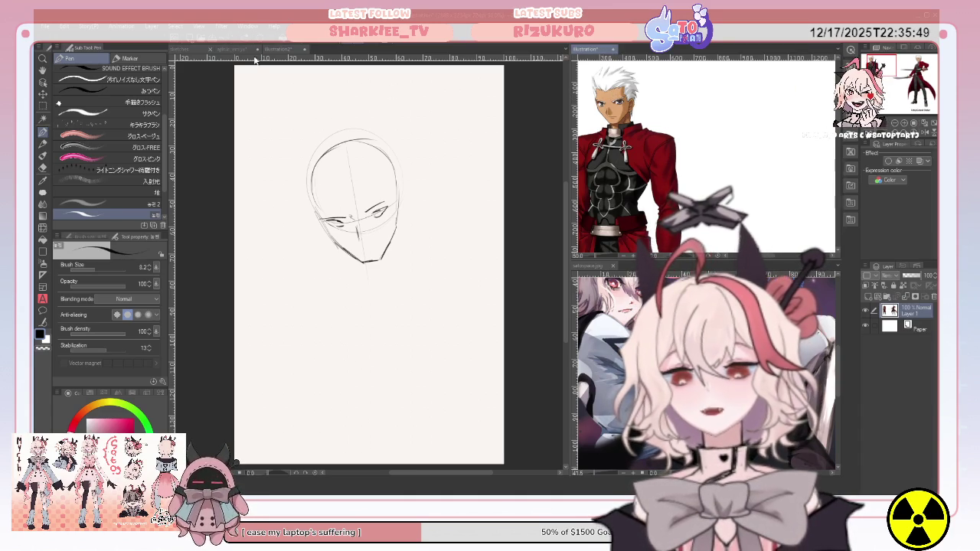
left_click(378, 200)
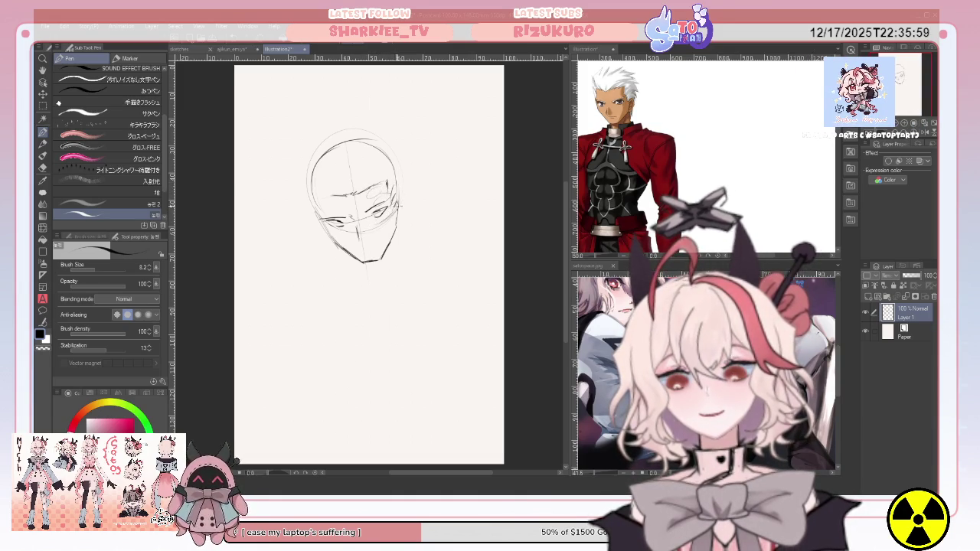
left_click_drag(399, 196, 406, 205)
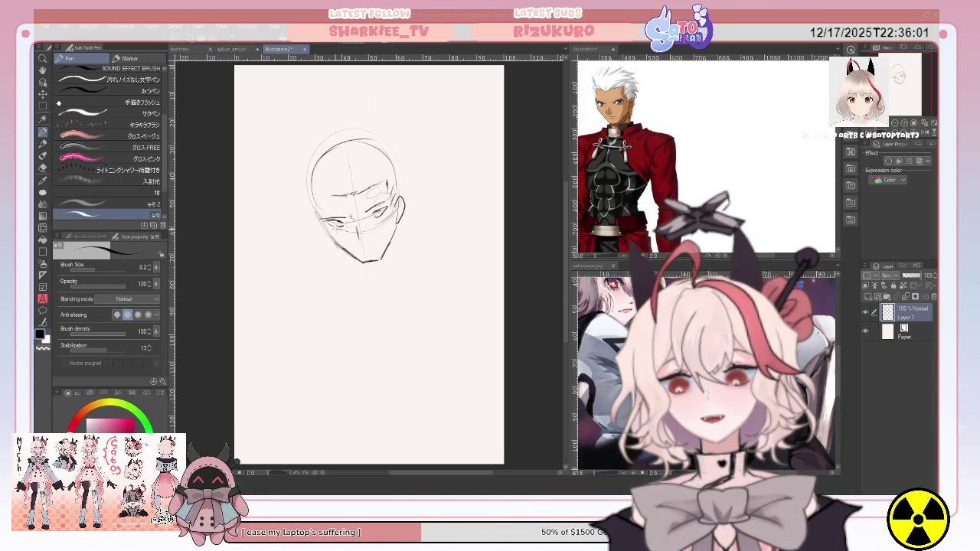
left_click_drag(319, 219, 328, 230)
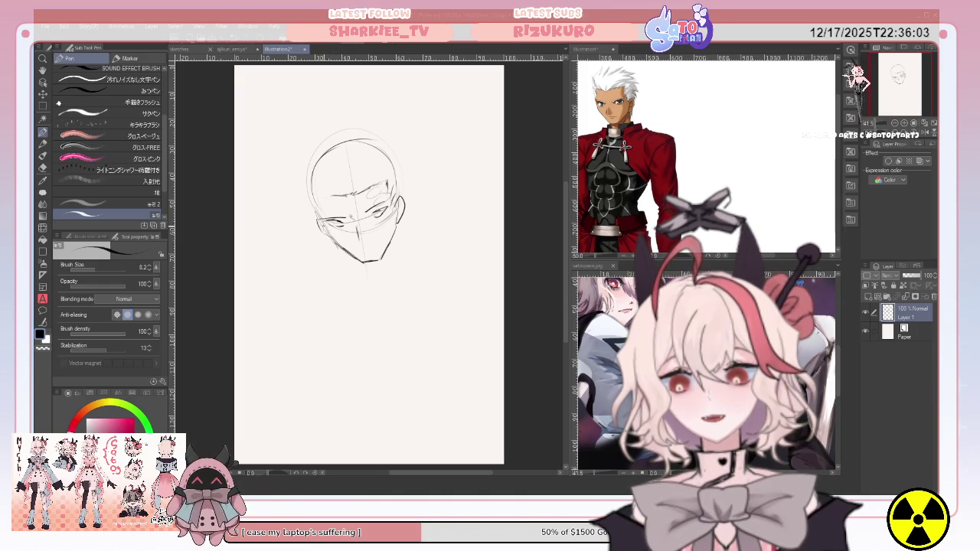
left_click_drag(355, 264, 343, 323)
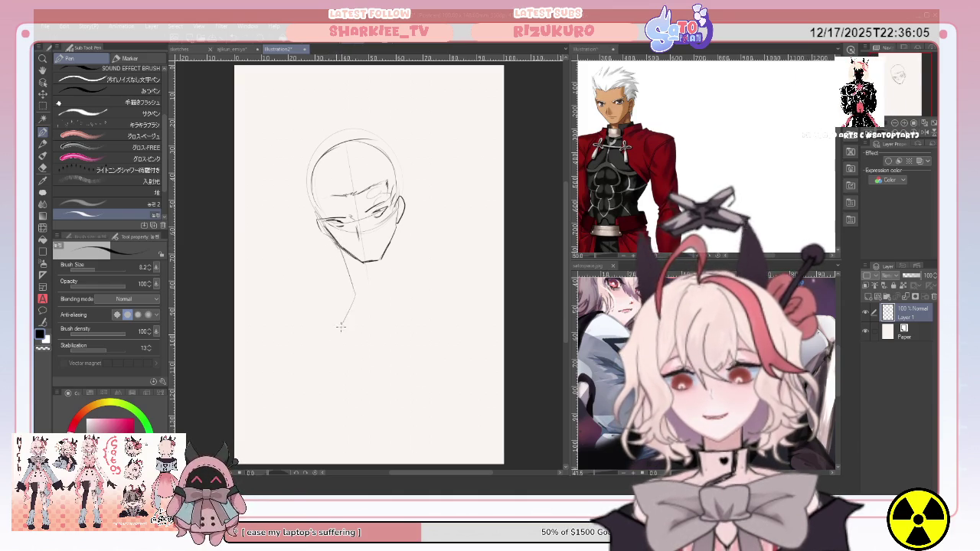
left_click_drag(397, 231, 399, 274)
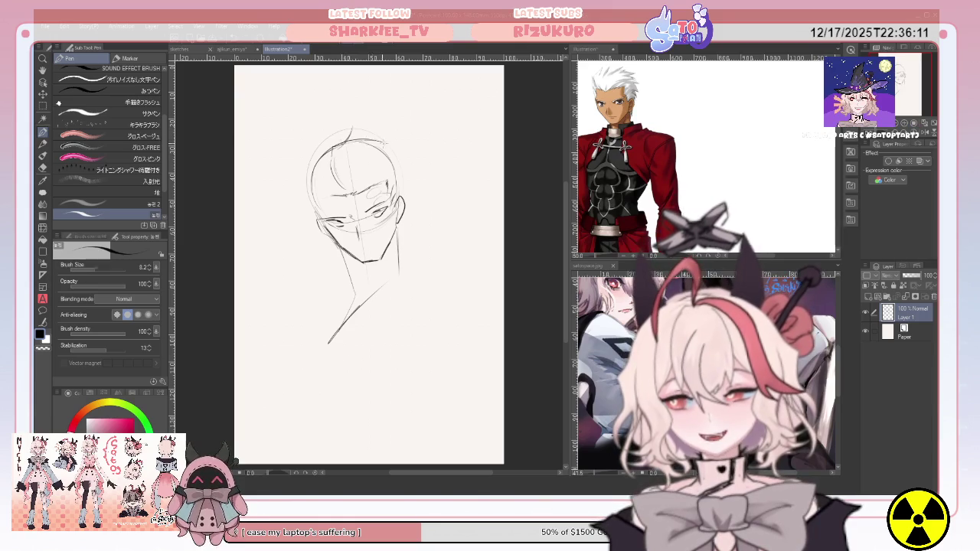
left_click_drag(386, 144, 406, 153)
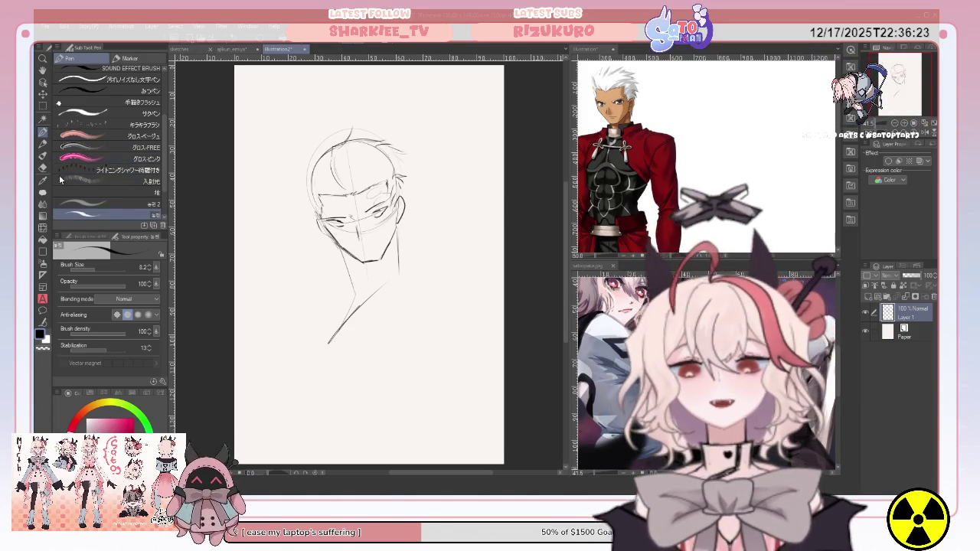
left_click(43, 228)
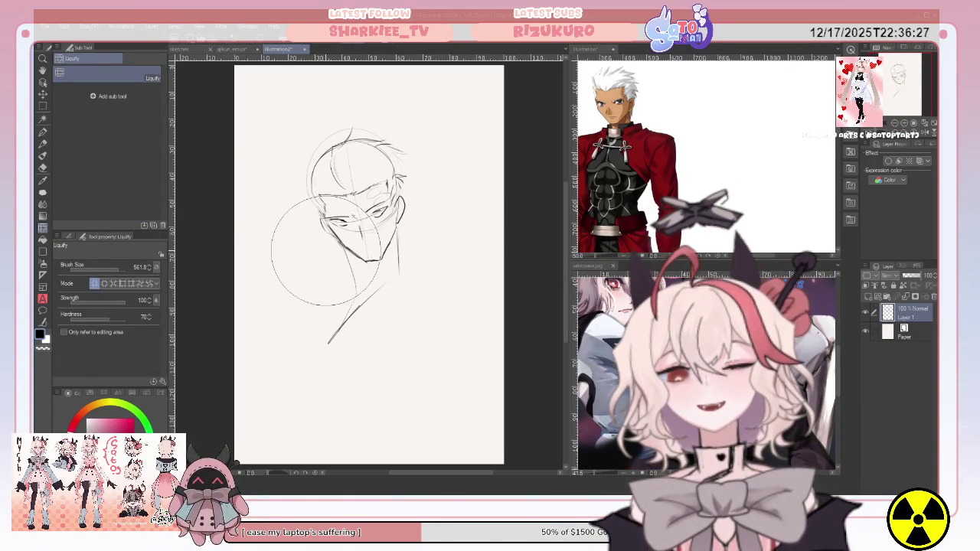
Step: Back on the Pen, add a furrowed brow stroke at the bust head's left edge
key("p")
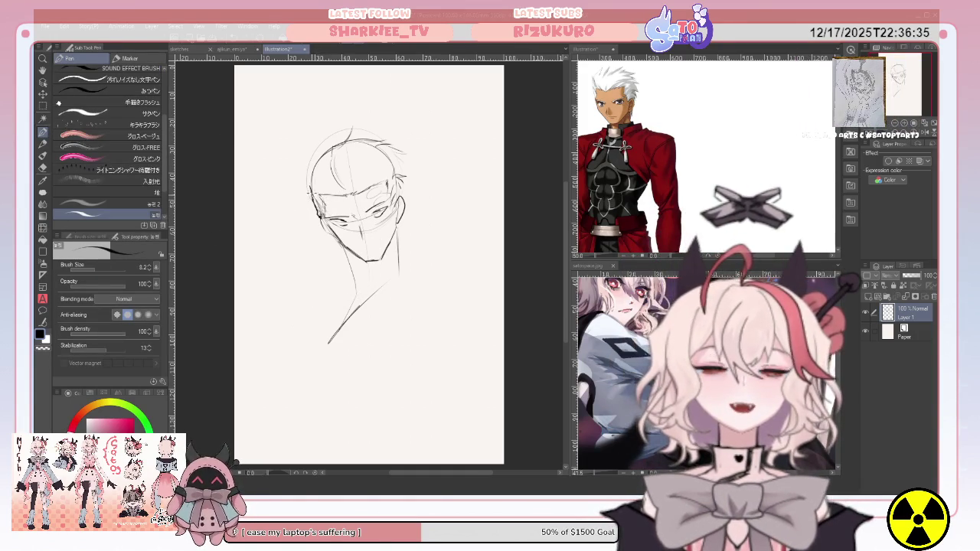
left_click_drag(304, 177, 309, 192)
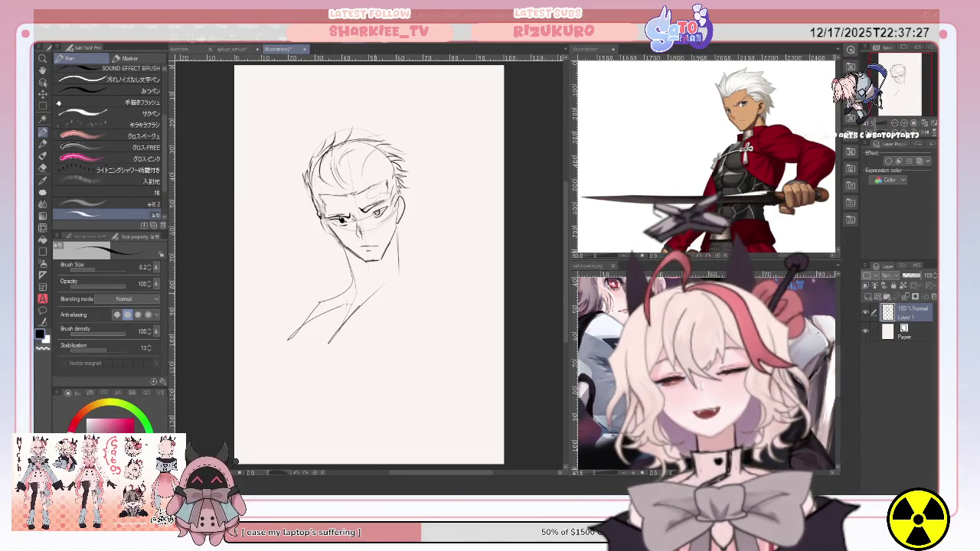
Step: Extend the right shoulder, and draw a chest line plus the right and left collar lines
mouse_move(409, 268)
left_mouse_down()
mouse_move(441, 269)
mouse_move(385, 282)
left_mouse_up()
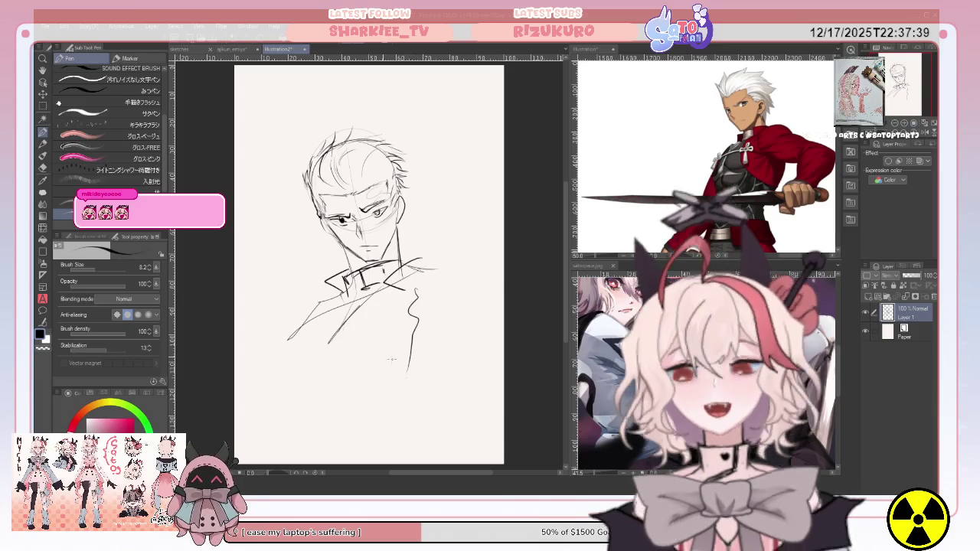
left_click_drag(350, 337, 357, 404)
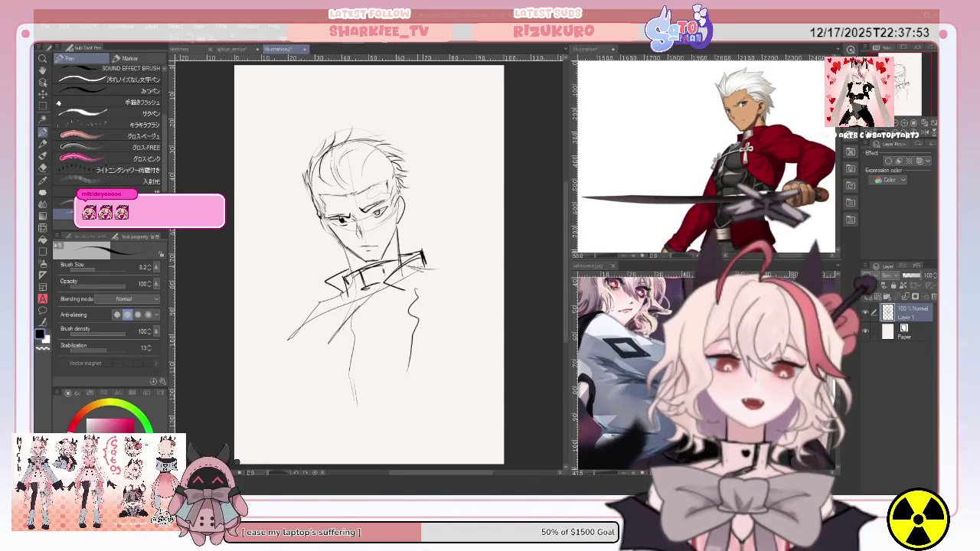
left_click_drag(421, 265, 468, 266)
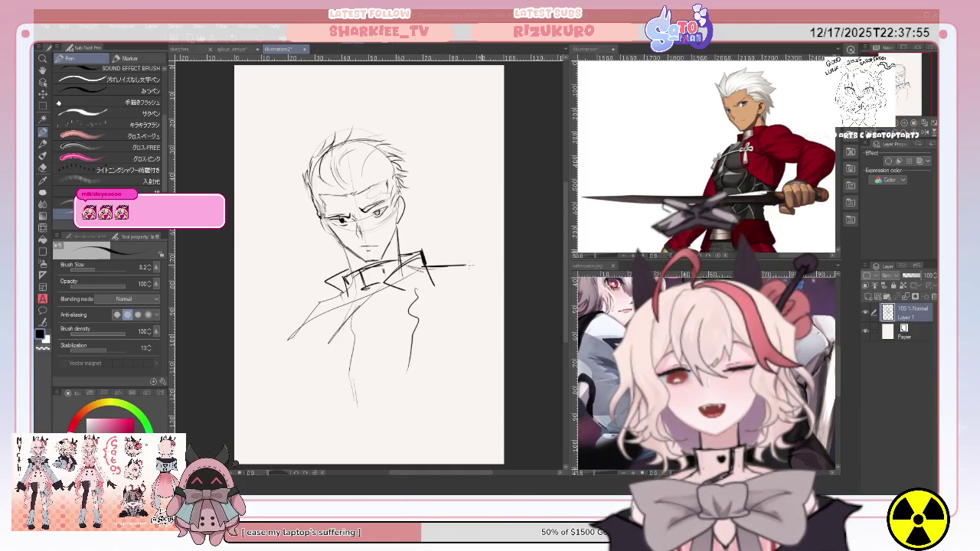
mouse_move(339, 284)
left_mouse_down()
mouse_move(280, 305)
mouse_move(274, 331)
left_mouse_up()
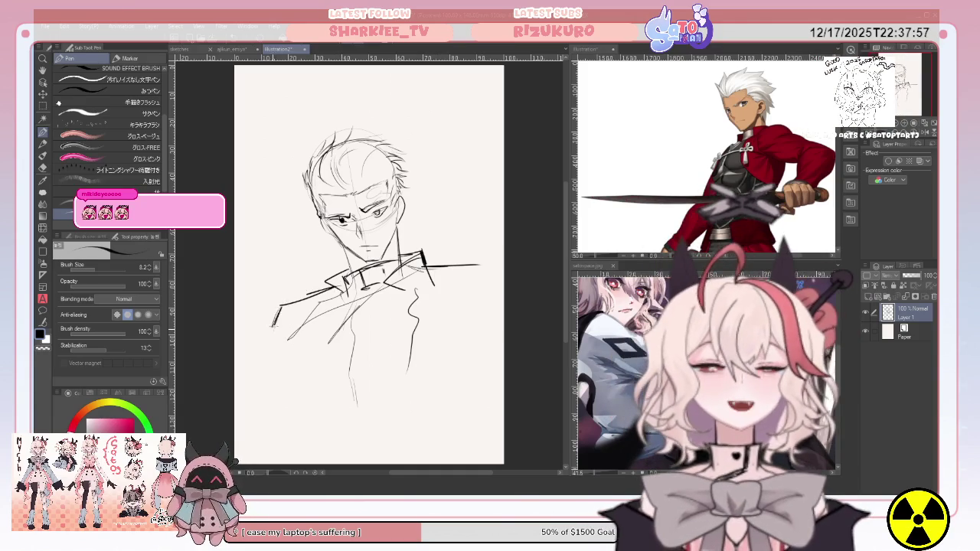
Step: Finish the collar's right end and lower torso lines, then show the character reference sheet
left_click_drag(481, 267, 501, 315)
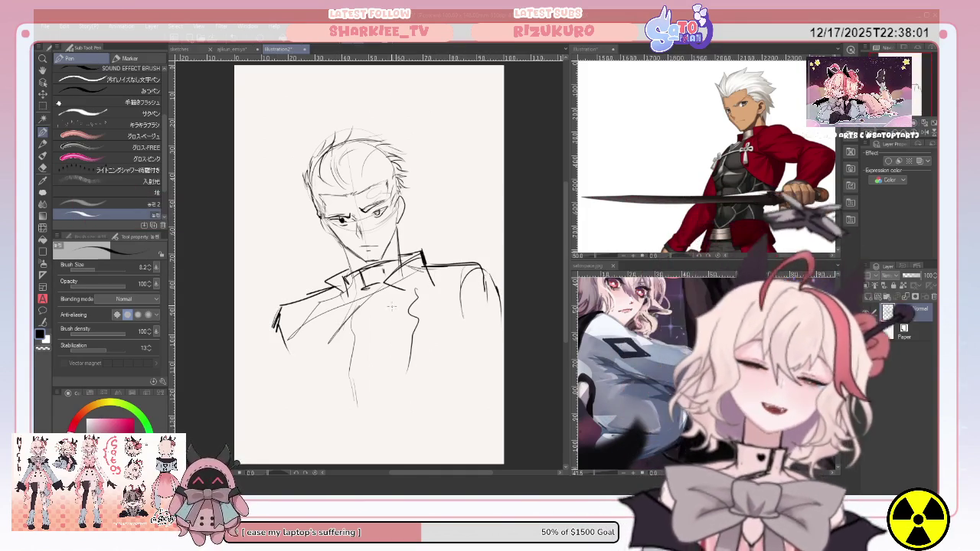
left_click_drag(297, 341, 312, 409)
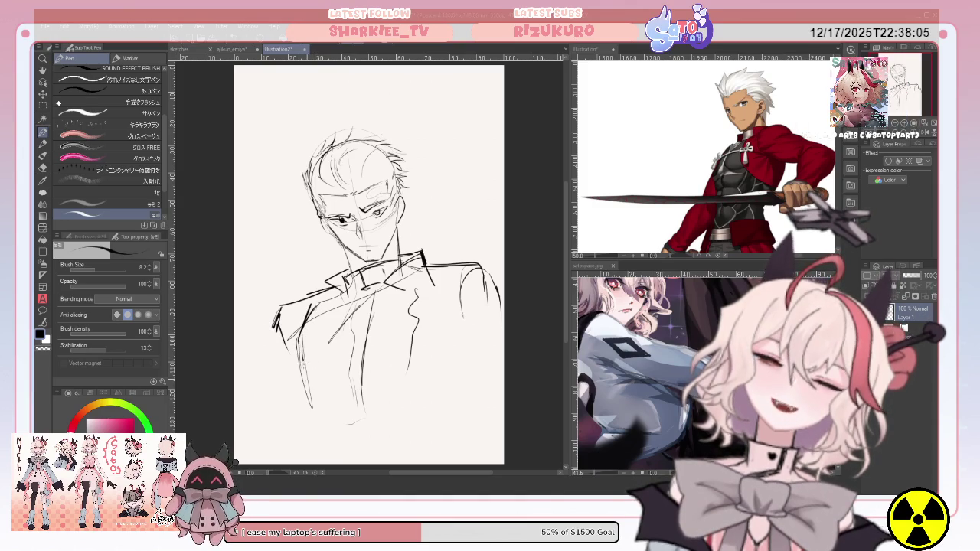
left_click_drag(332, 383, 353, 391)
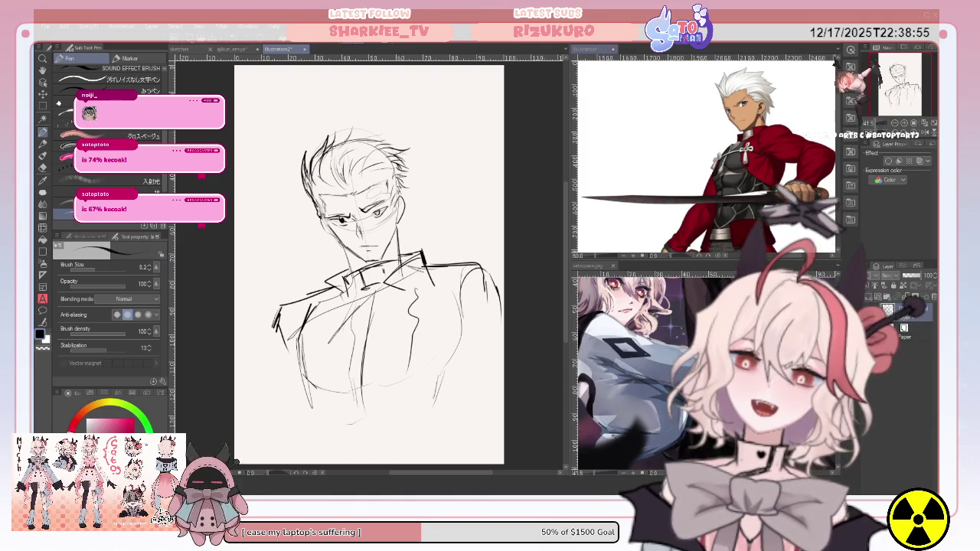
left_click(582, 50)
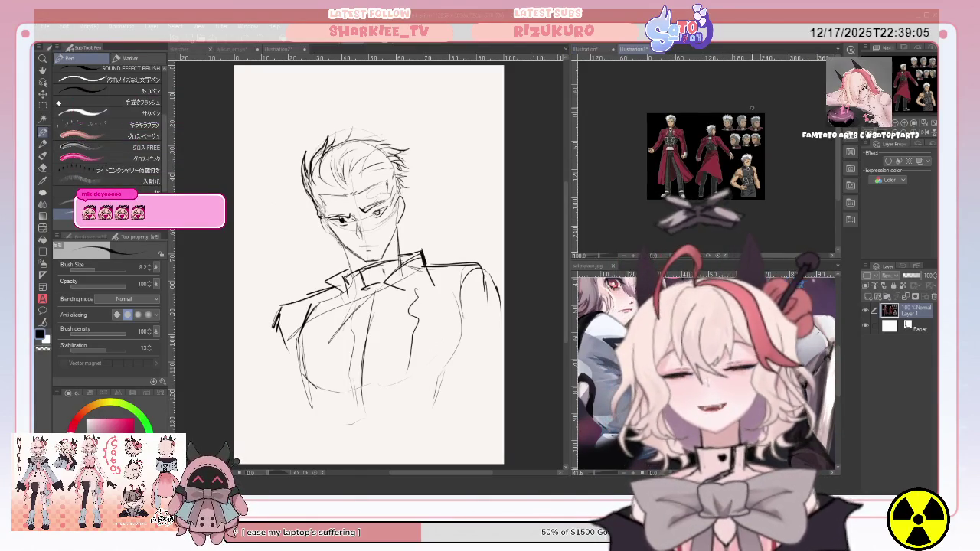
Step: Zoom the reference to the characters' heads, then add small hair strokes above the bust's forehead
left_click(881, 124)
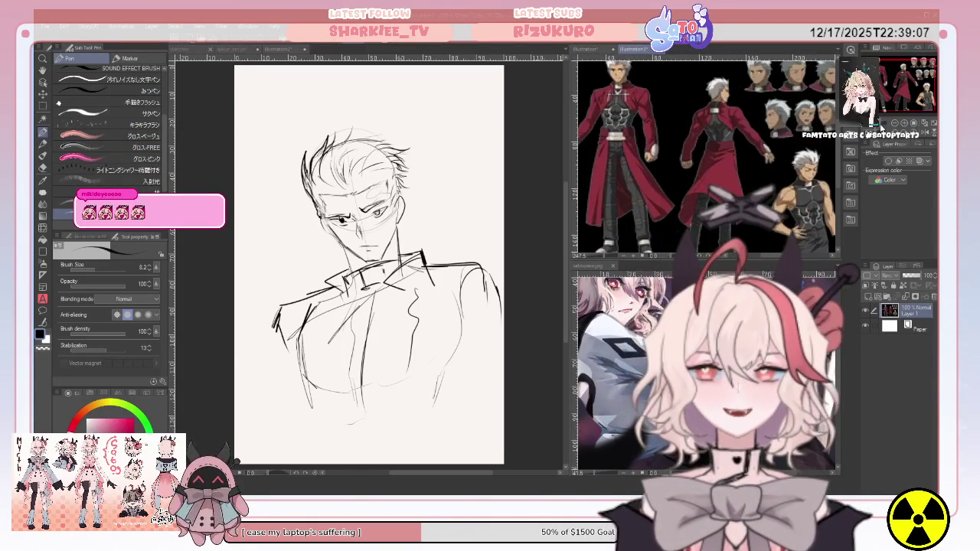
left_click(882, 126)
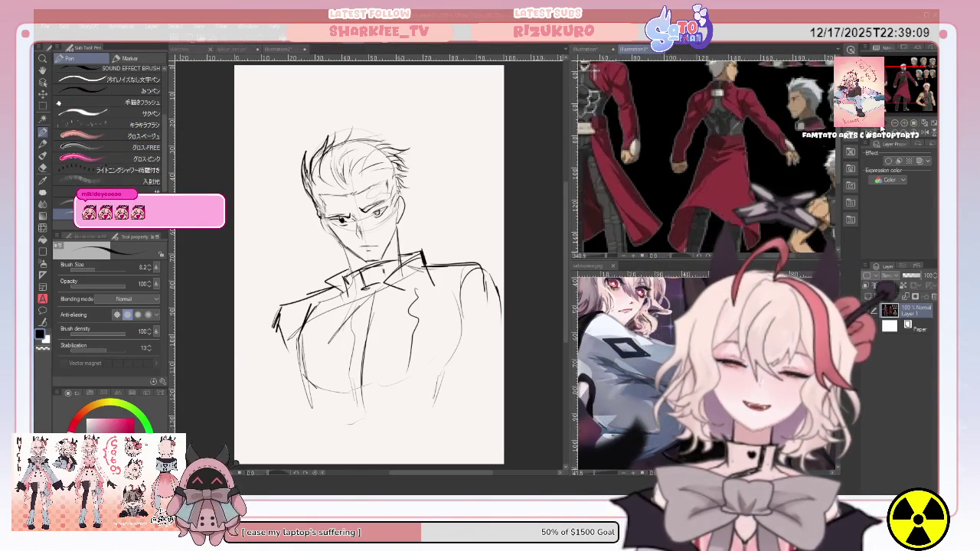
scroll(883, 128, "down", 2)
scroll(882, 128, "down", 2)
scroll(882, 128, "up", 1)
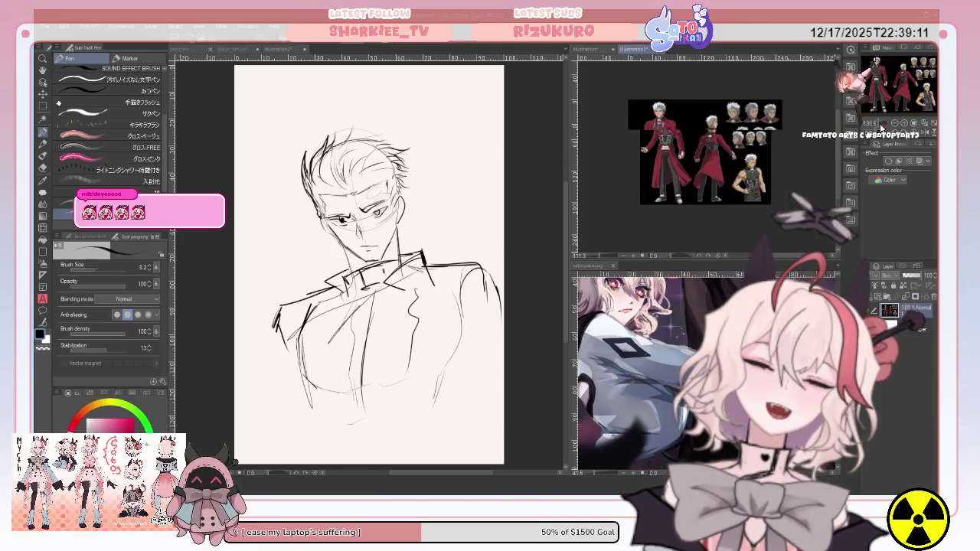
scroll(882, 128, "up", 3)
scroll(881, 128, "up", 1)
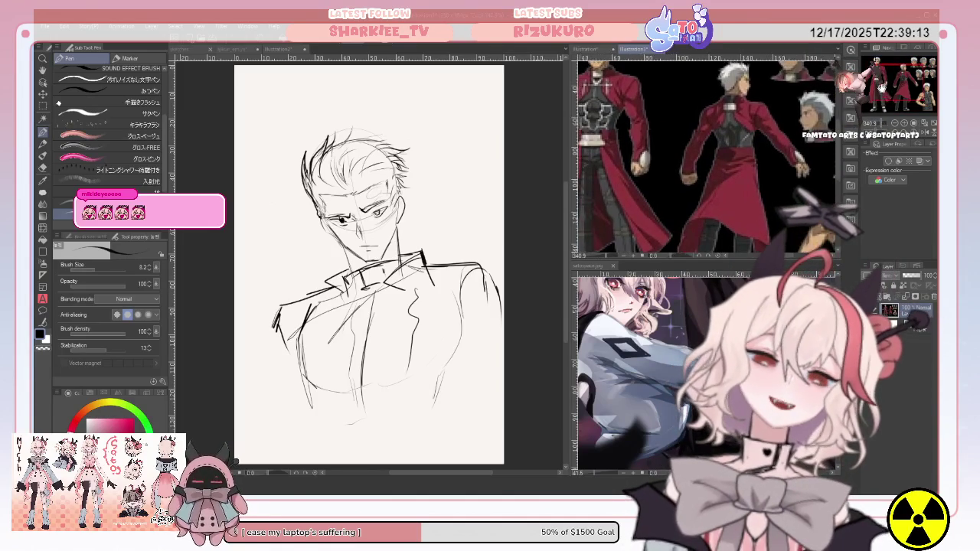
left_click_drag(883, 128, 881, 100)
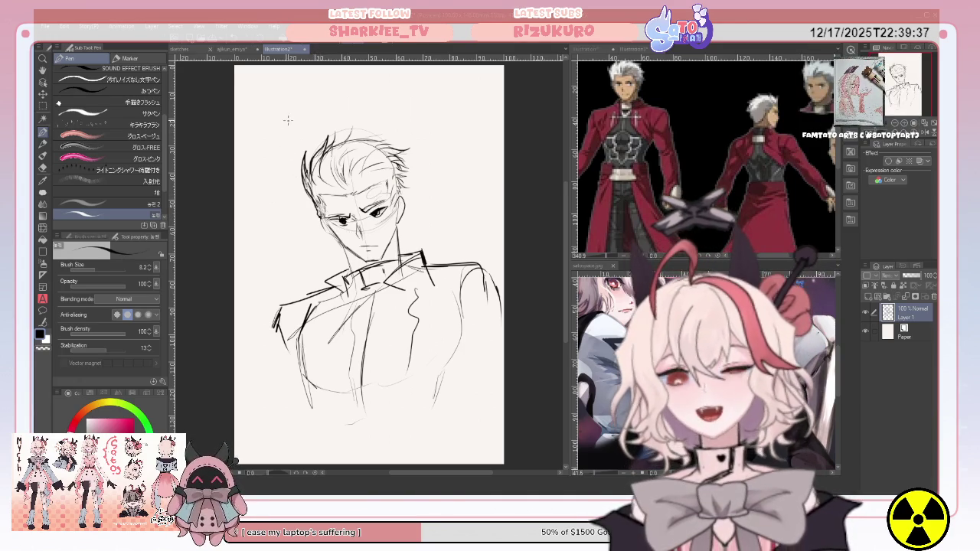
left_click(642, 118)
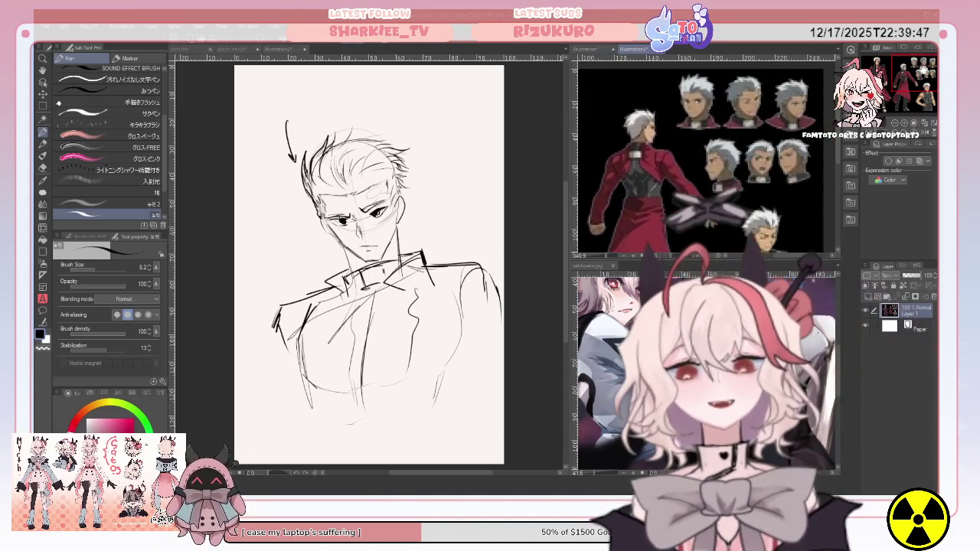
mouse_move(386, 182)
left_mouse_down()
mouse_move(389, 190)
mouse_move(411, 179)
mouse_move(421, 199)
left_mouse_up()
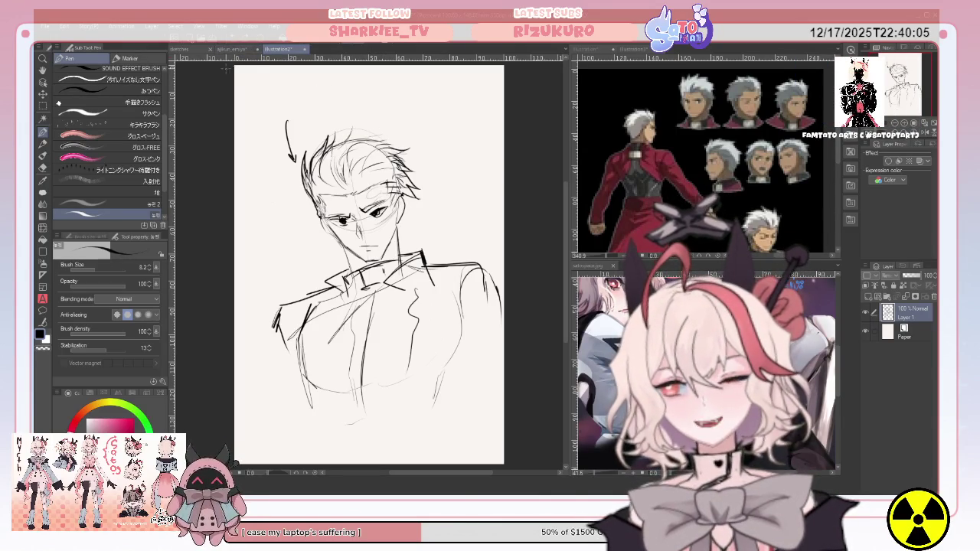
Step: On the chibi document select Layer 2, then return to the illustration2 bust sketch
left_click(237, 49)
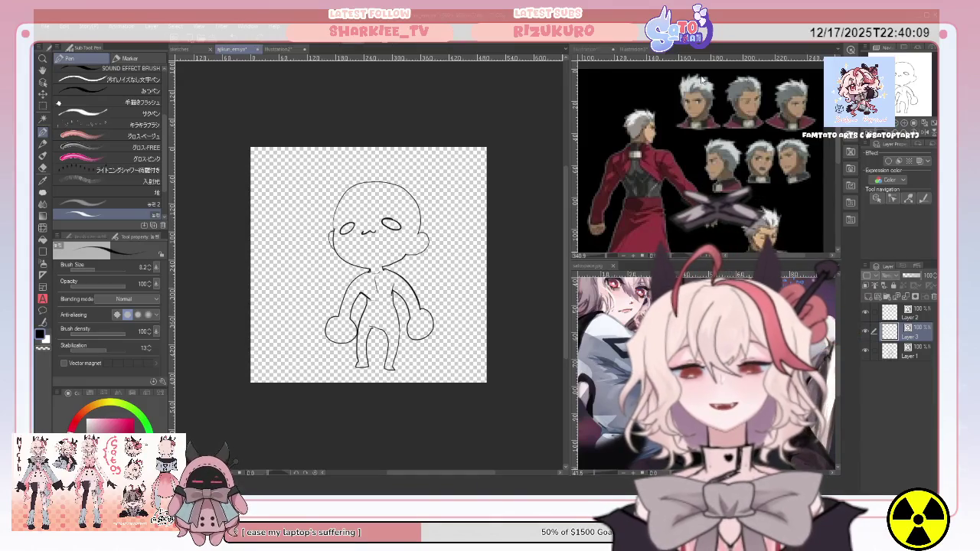
scroll(368, 265, "up", 3)
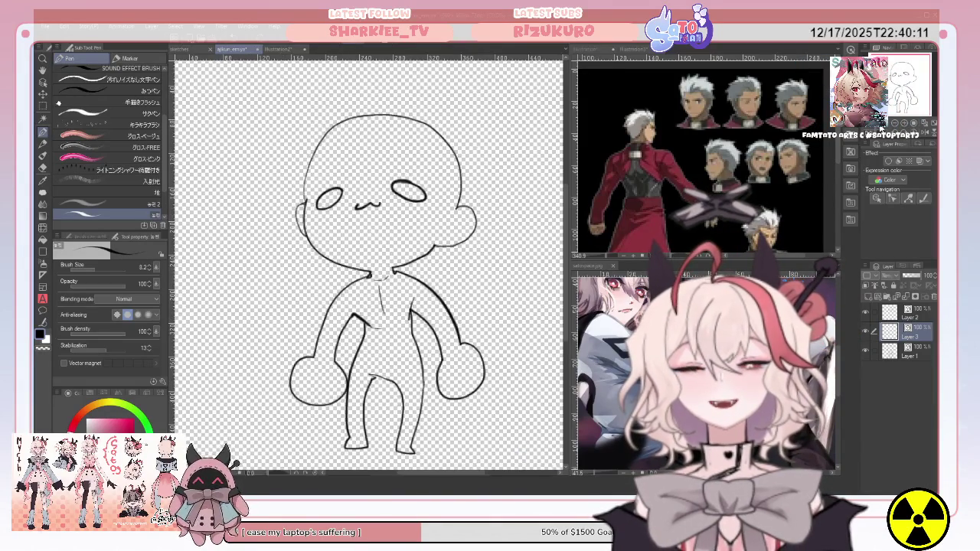
scroll(368, 265, "down", 1)
scroll(368, 265, "down", 1)
left_click(912, 312)
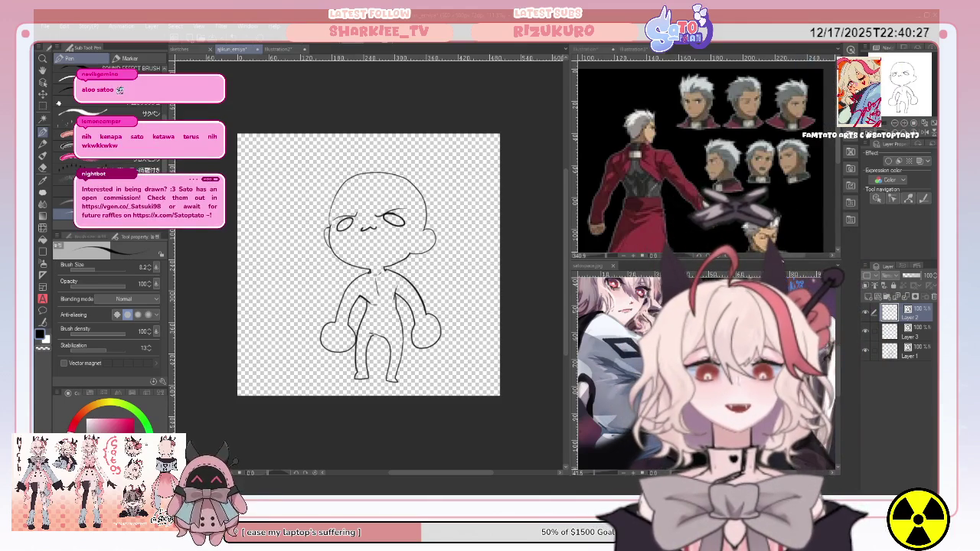
left_click(278, 49)
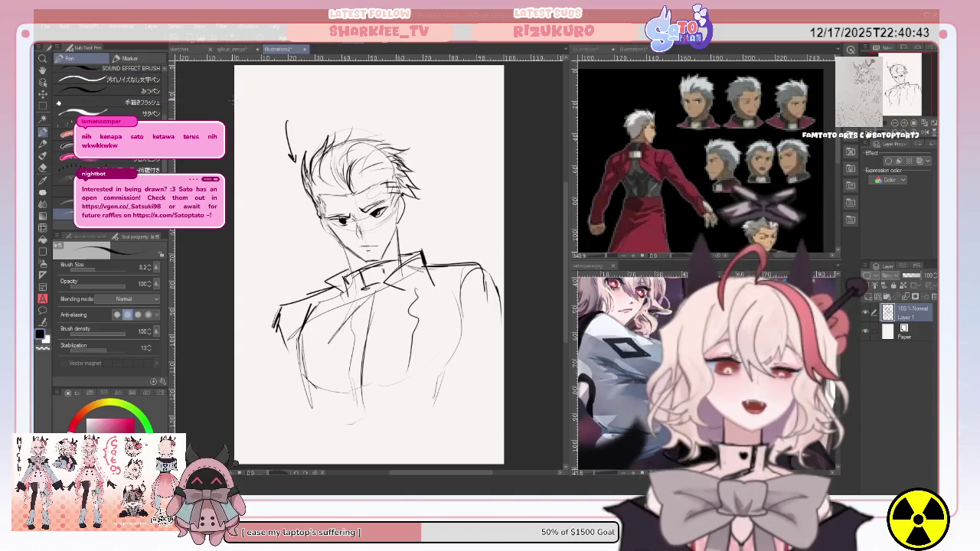
Step: Move the bust sketch lower and slightly left with Move layer
left_click(235, 51)
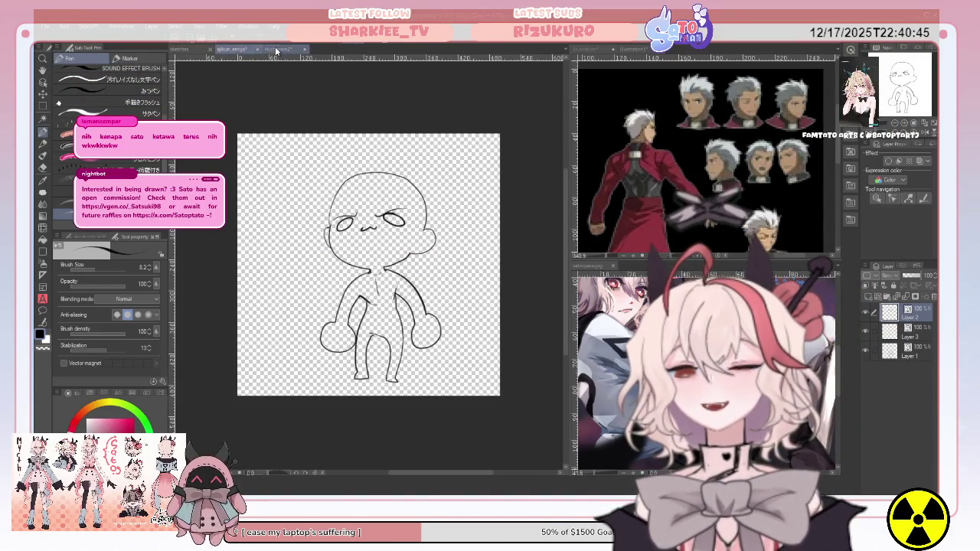
left_click(279, 49)
key("k")
left_click_drag(367, 230, 338, 345)
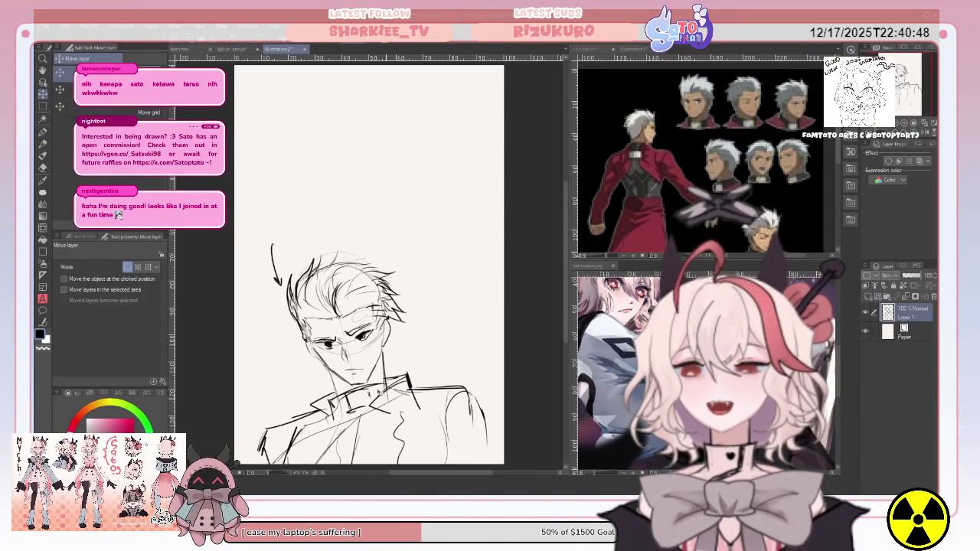
Step: On a new layer, draw a second head oval with a pointed chin and left jaw line
left_click(873, 299)
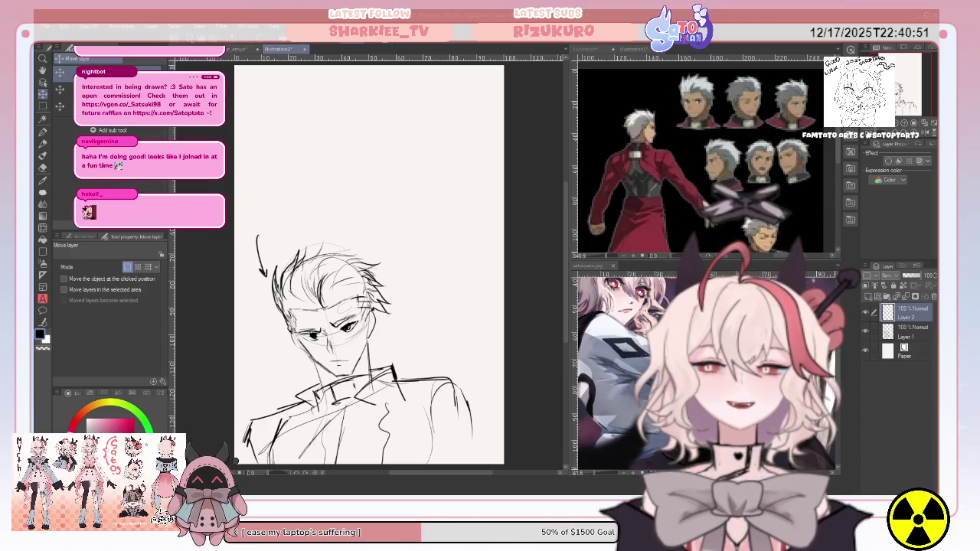
key("p")
mouse_move(385, 129)
left_mouse_down()
mouse_move(452, 165)
mouse_move(396, 108)
left_mouse_up()
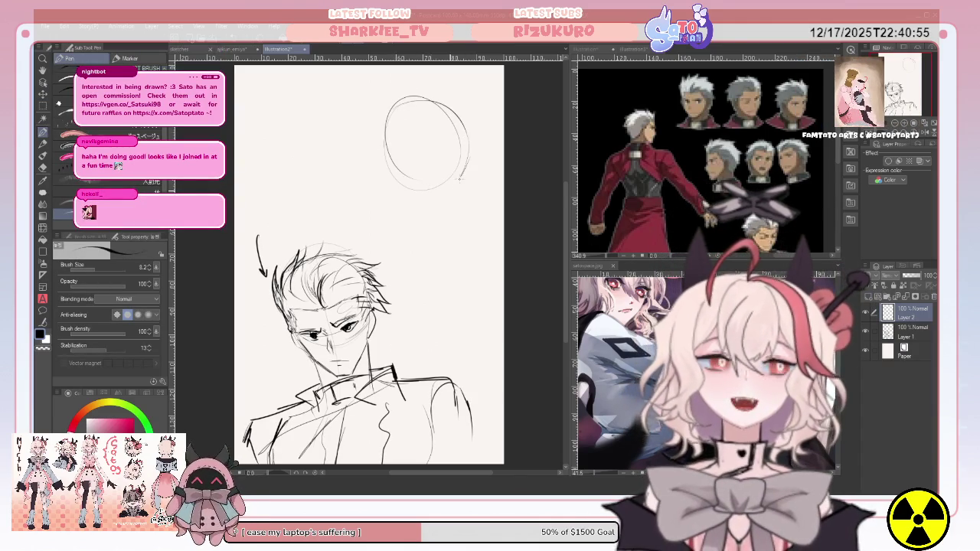
left_click_drag(463, 172, 417, 196)
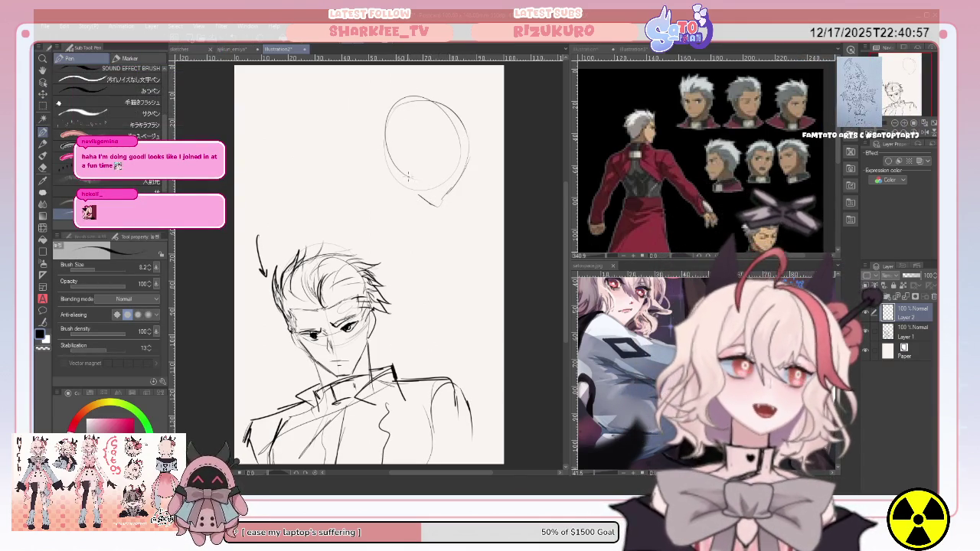
mouse_move(395, 160)
left_mouse_down()
mouse_move(402, 186)
mouse_move(436, 202)
left_mouse_up()
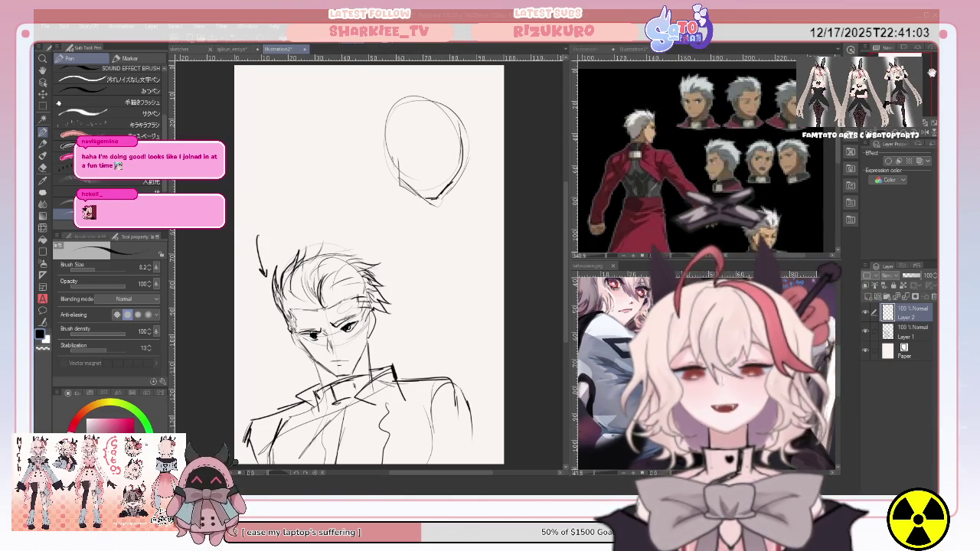
Step: Check the new head on a flipped canvas, adding a guide curve and right-side curve
key("h")
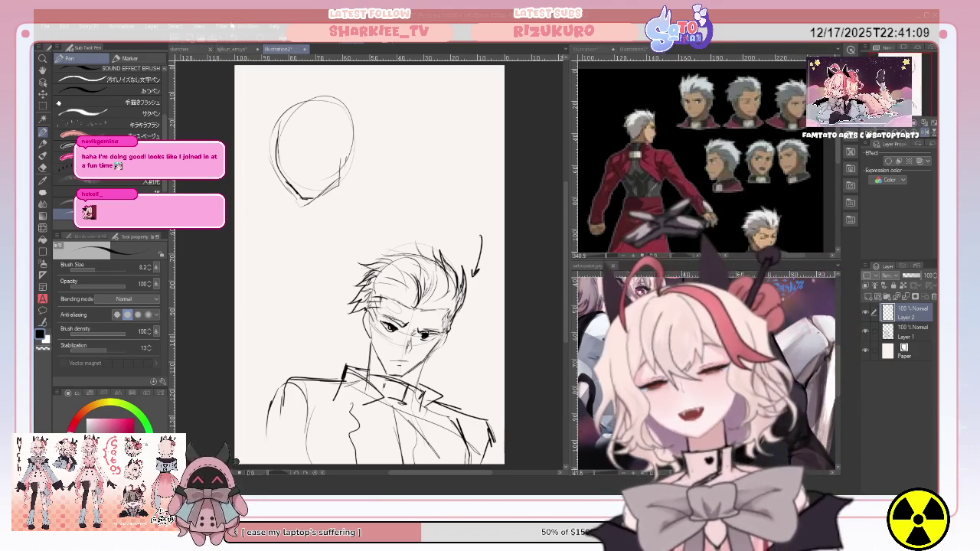
key("ctrl+z")
mouse_move(276, 83)
left_mouse_down()
mouse_move(289, 170)
mouse_move(279, 81)
left_mouse_up()
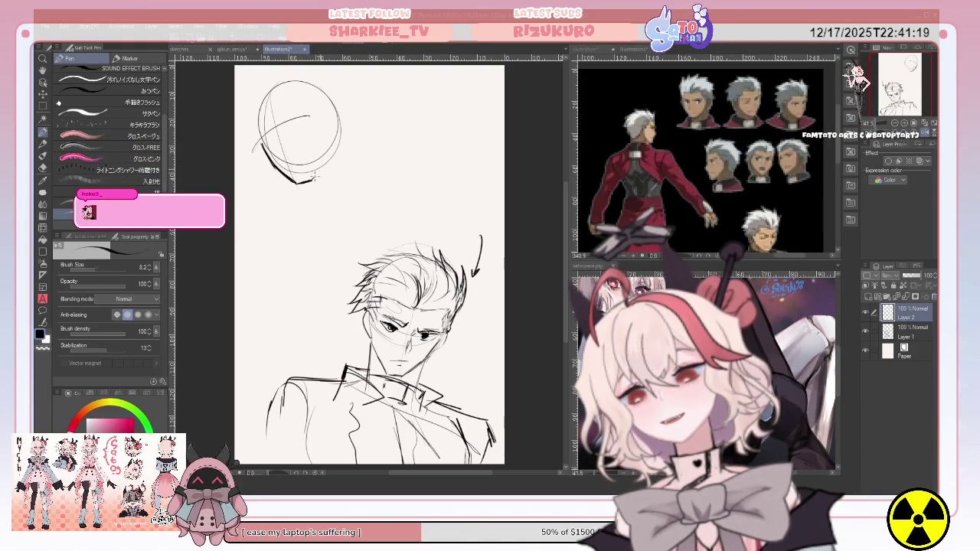
left_click_drag(326, 118, 336, 142)
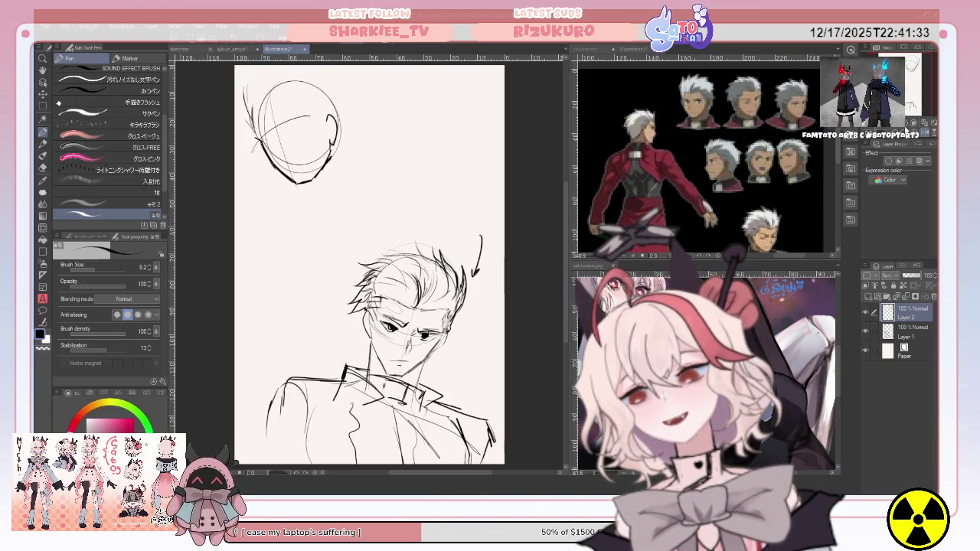
key("h")
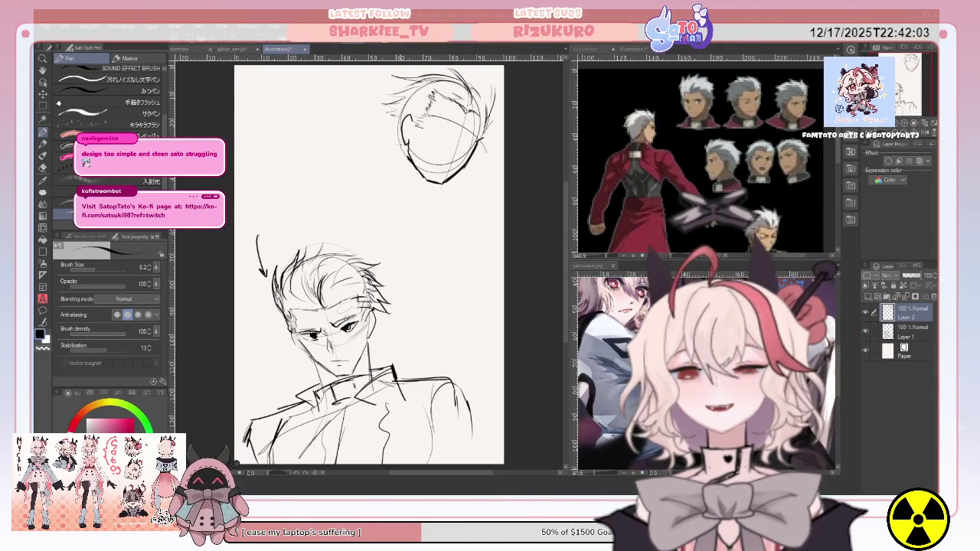
Step: Draw the neck and shoulder line below the second head
mouse_move(375, 195)
left_mouse_down()
mouse_move(417, 186)
mouse_move(413, 140)
left_mouse_up()
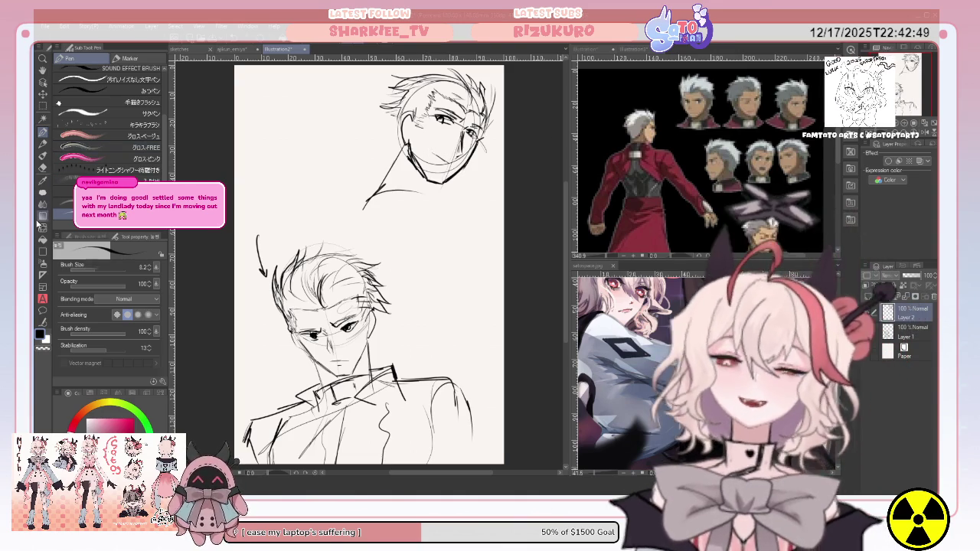
key("j")
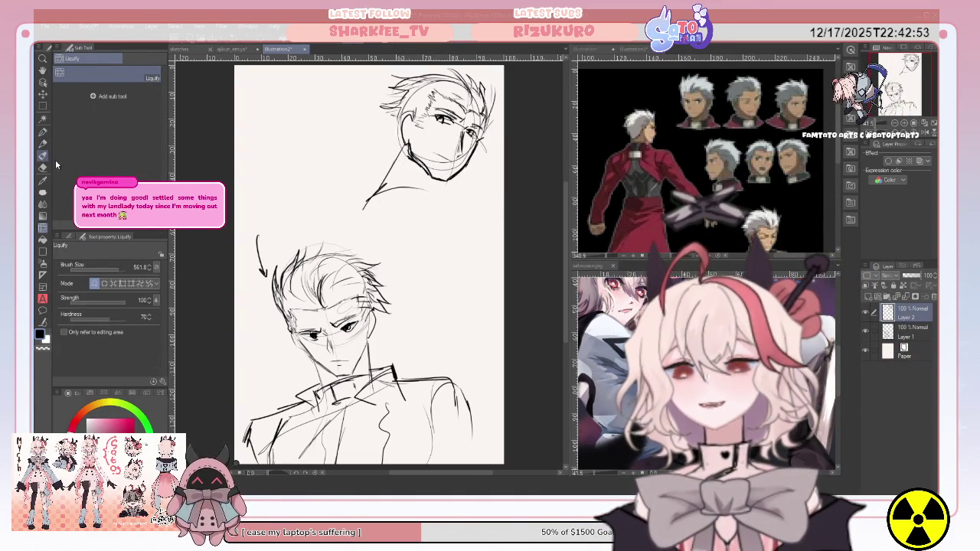
Step: Undo a stray grey mixing-brush stroke on the upper head
key("b")
mouse_move(404, 129)
left_mouse_down()
mouse_move(425, 172)
mouse_move(434, 167)
left_mouse_up()
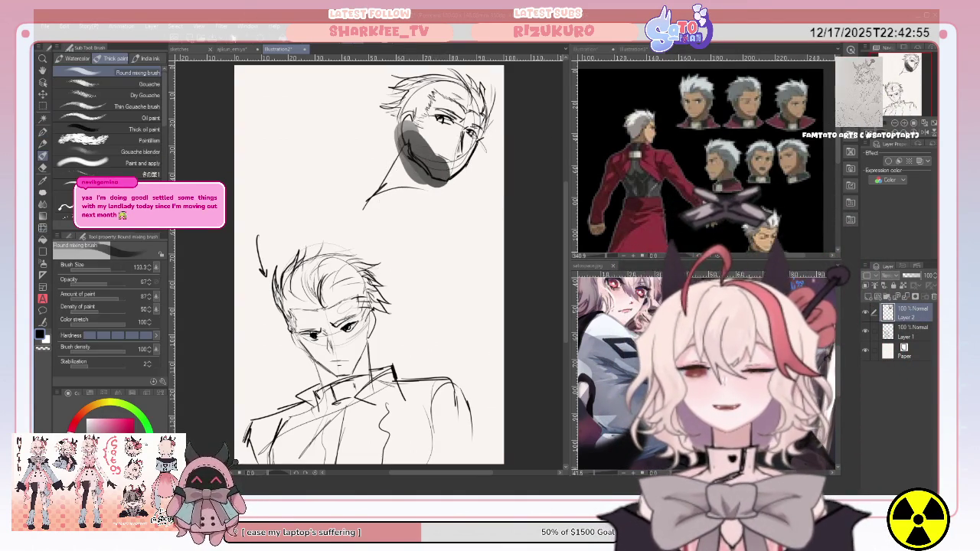
key("ctrl+z")
Step: Erase the upper head's jaw and neck with the Hard eraser and draw a high collar
left_click(43, 166)
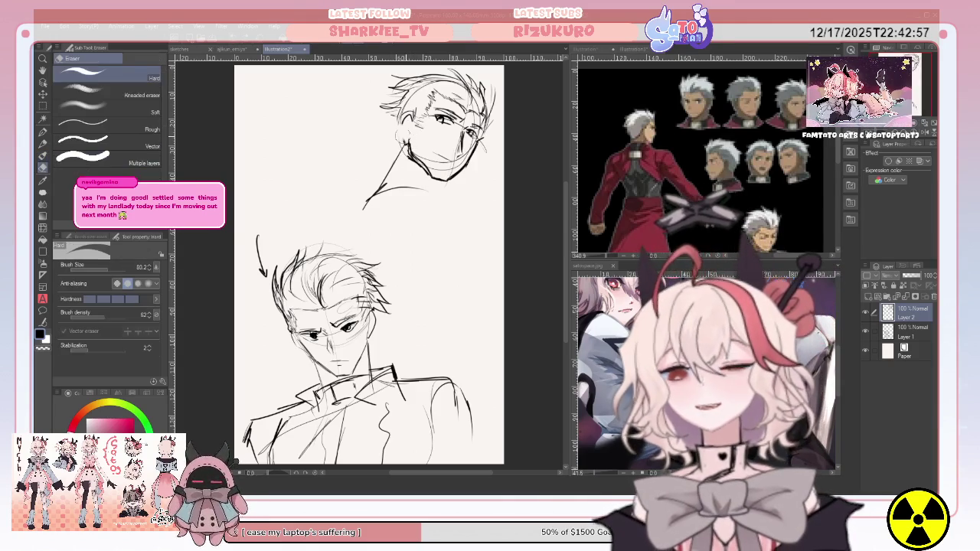
left_click_drag(457, 170, 379, 192)
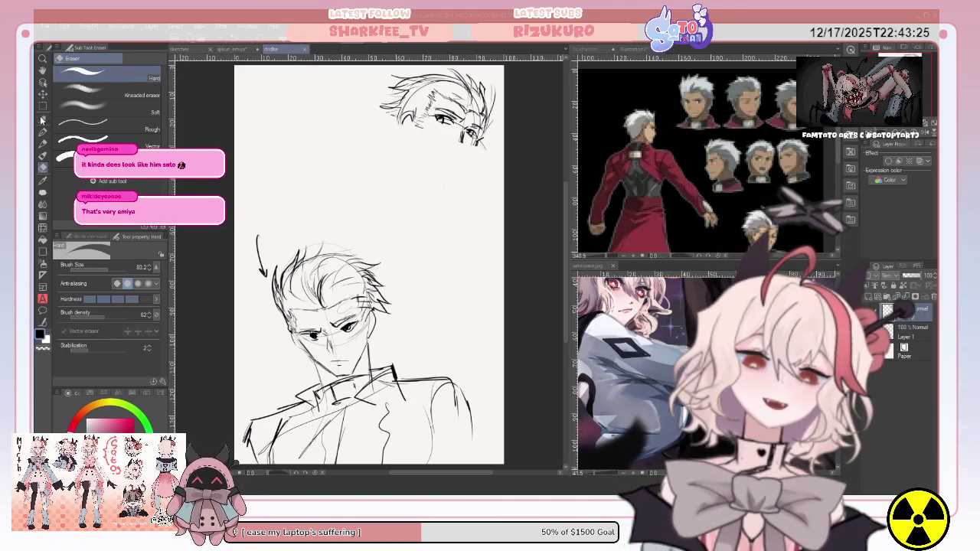
key("p")
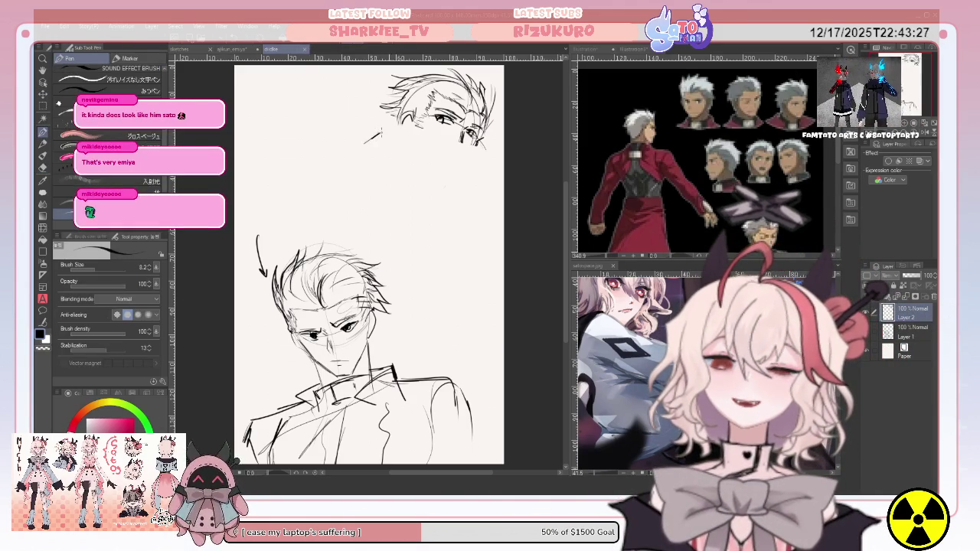
left_click_drag(472, 153, 495, 169)
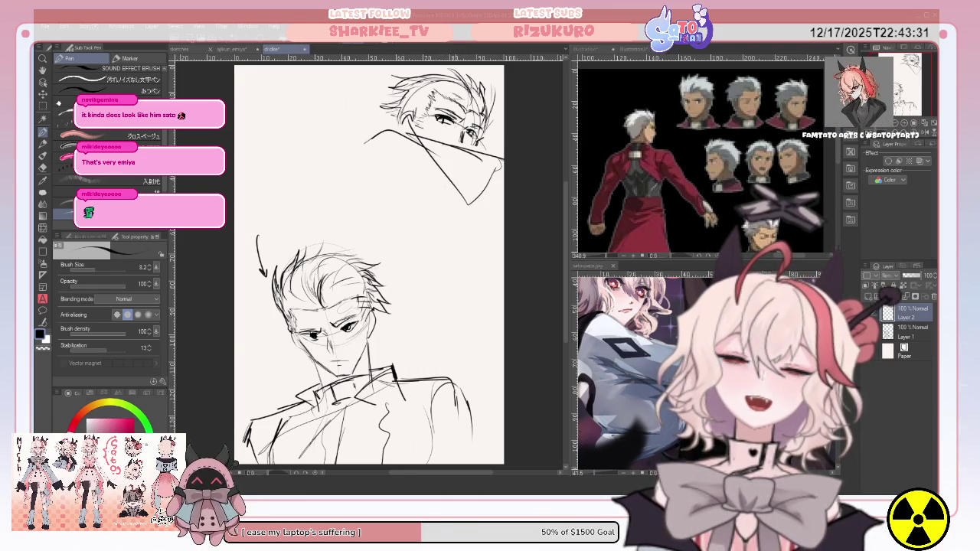
Step: On the chibi document's Layer 3, try hair strokes at the head's upper left, undoing one
left_click(232, 48)
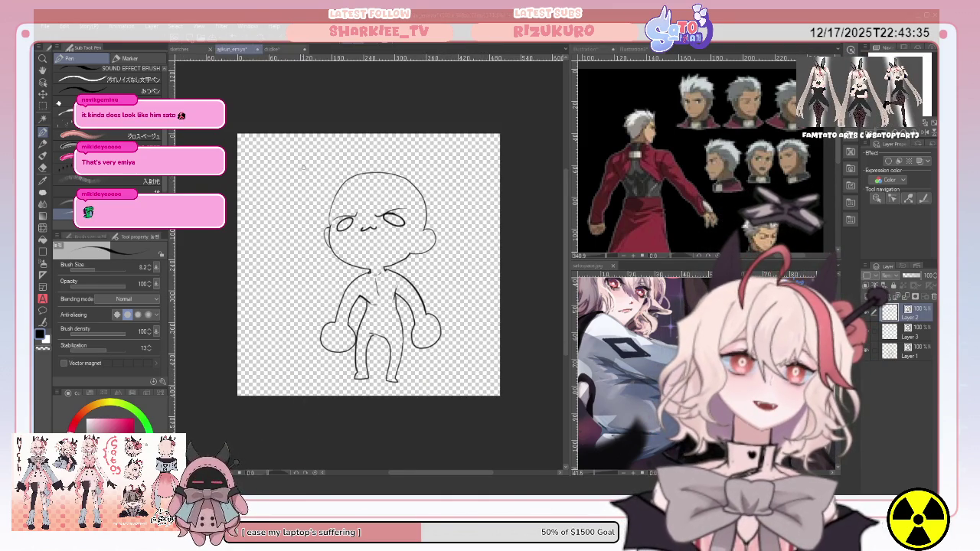
left_click(918, 337)
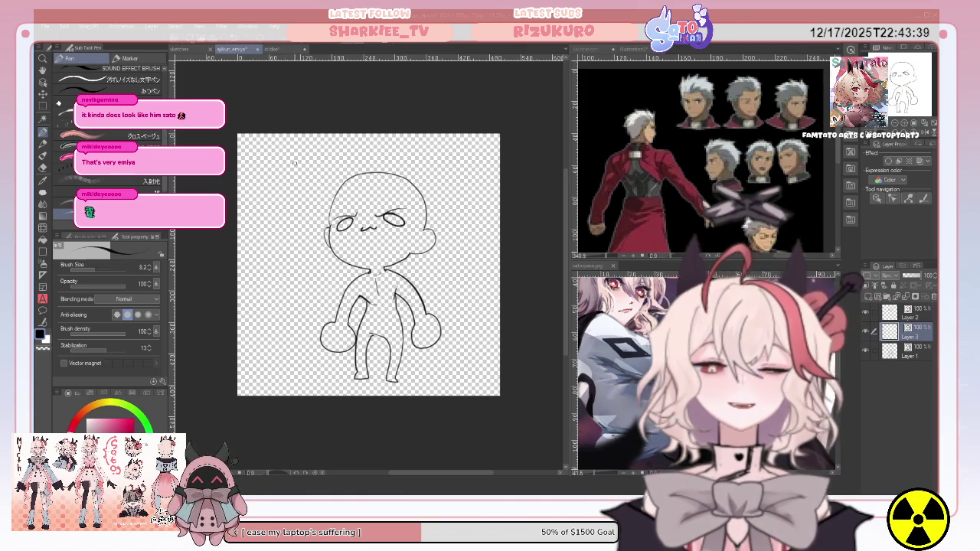
left_click_drag(335, 168, 329, 215)
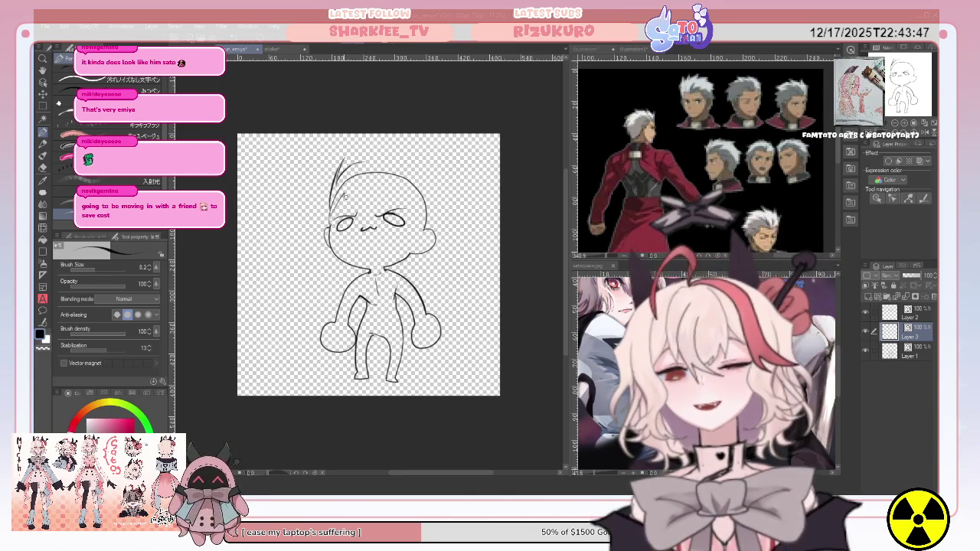
left_click_drag(353, 196, 366, 201)
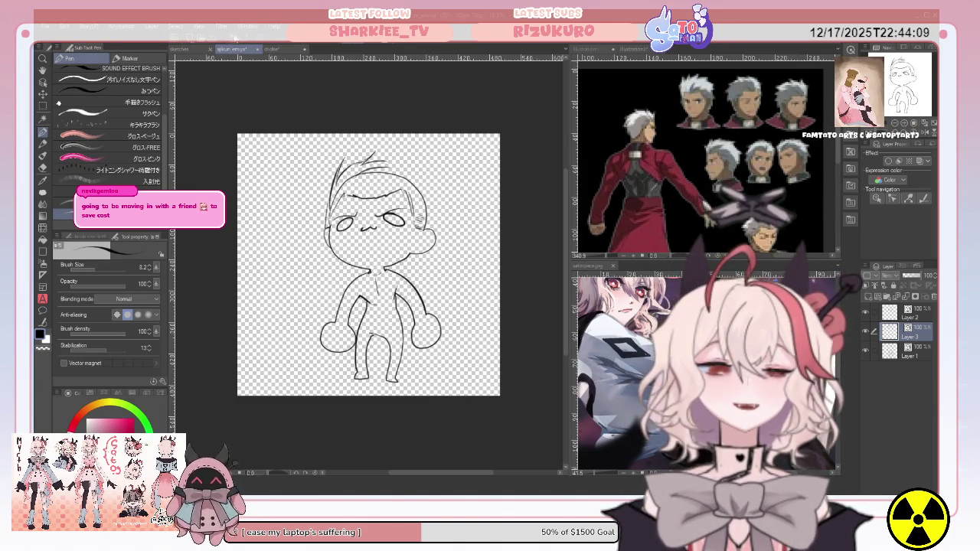
key("ctrl+z")
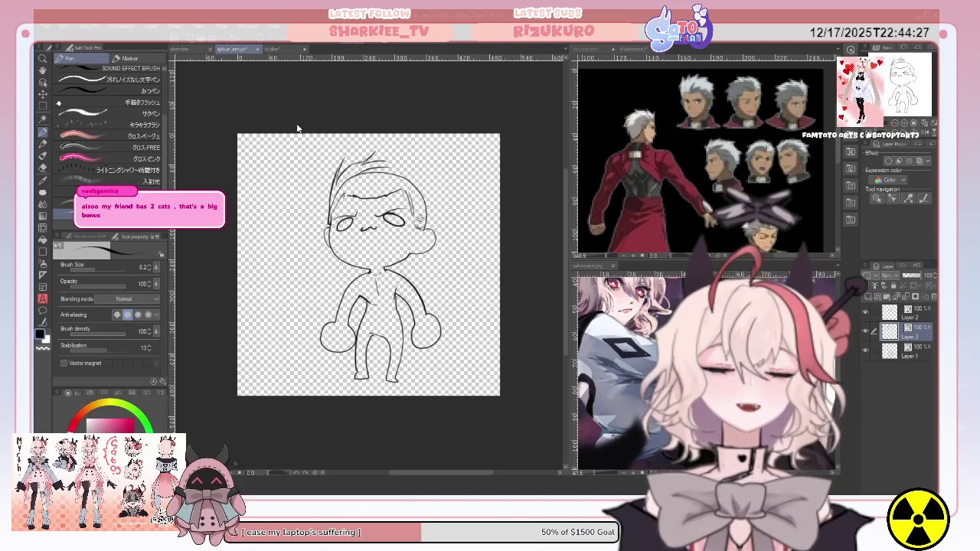
Step: Vector-erase the stray stroke above the head and draw a curved top-left hair strand
key("e")
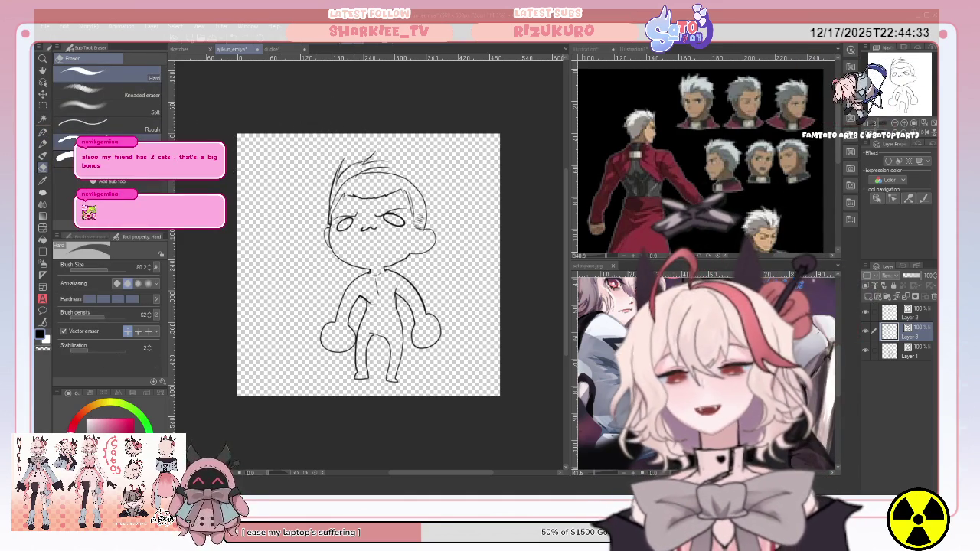
left_click(99, 157)
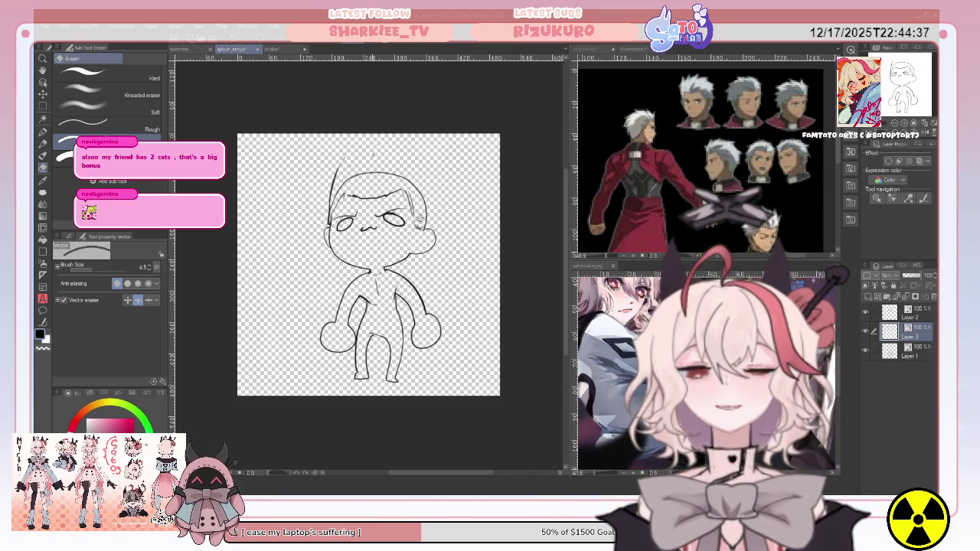
left_click(342, 162)
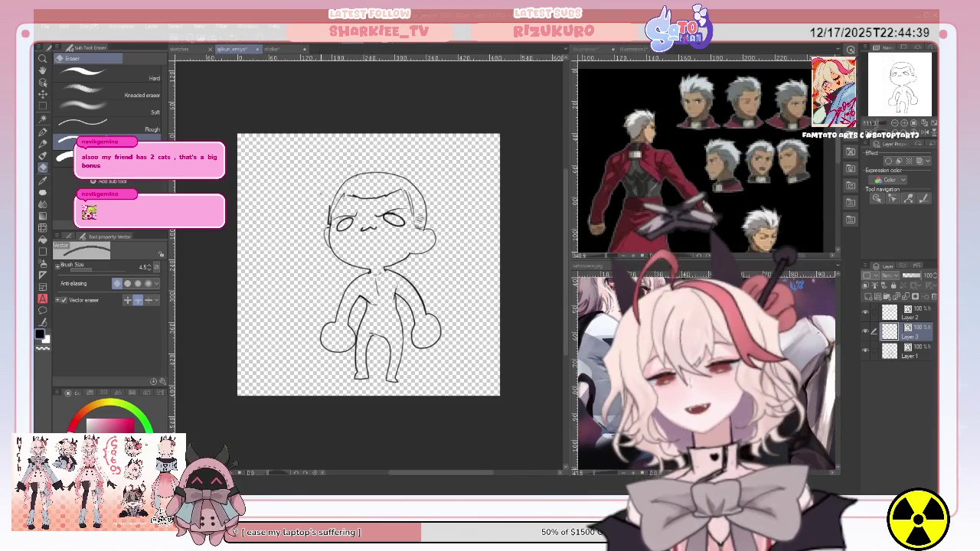
left_click(43, 134)
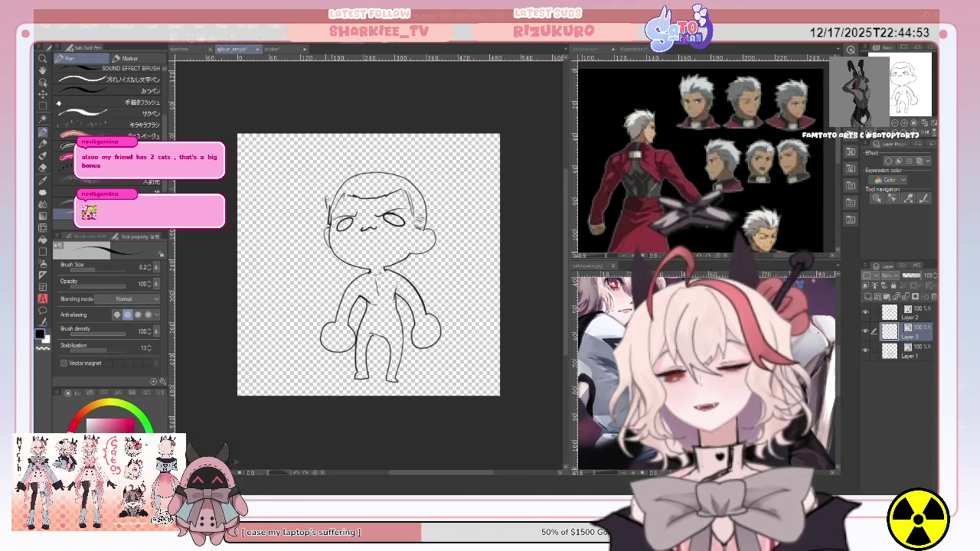
left_click_drag(349, 162, 326, 200)
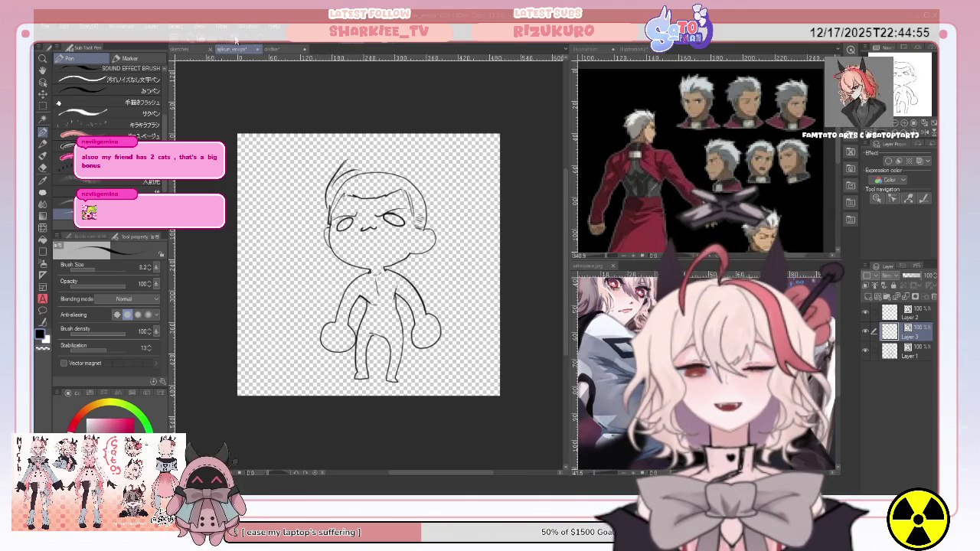
Step: Redraw the chibi's top-left hair strand so it rises from the head
key("ctrl+z")
mouse_move(345, 164)
left_mouse_down()
mouse_move(328, 217)
mouse_move(331, 188)
left_mouse_up()
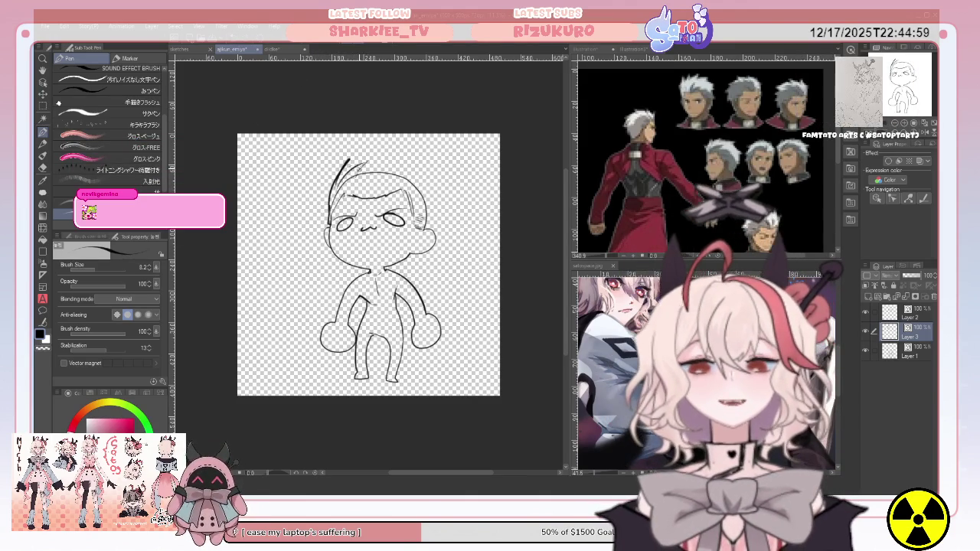
key("ctrl+z")
key("ctrl+z")
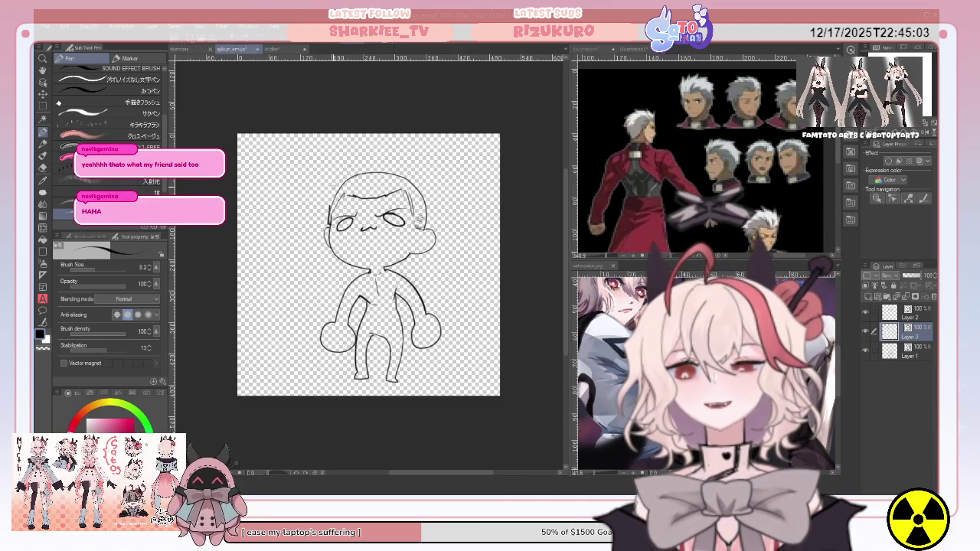
left_click_drag(333, 192, 357, 151)
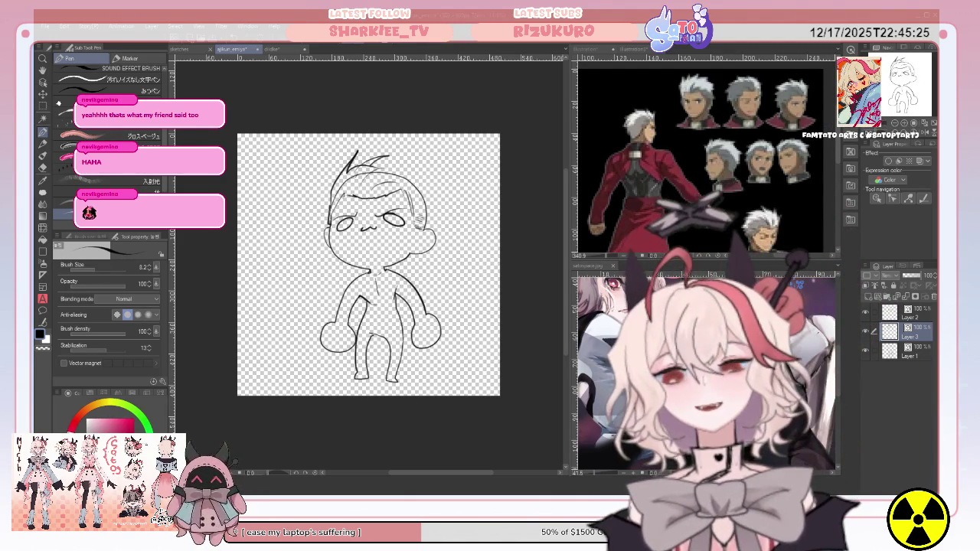
Step: Check Layer 1, then on Layer 3 draw a curved line along the head's upper-left edge
left_click(908, 354)
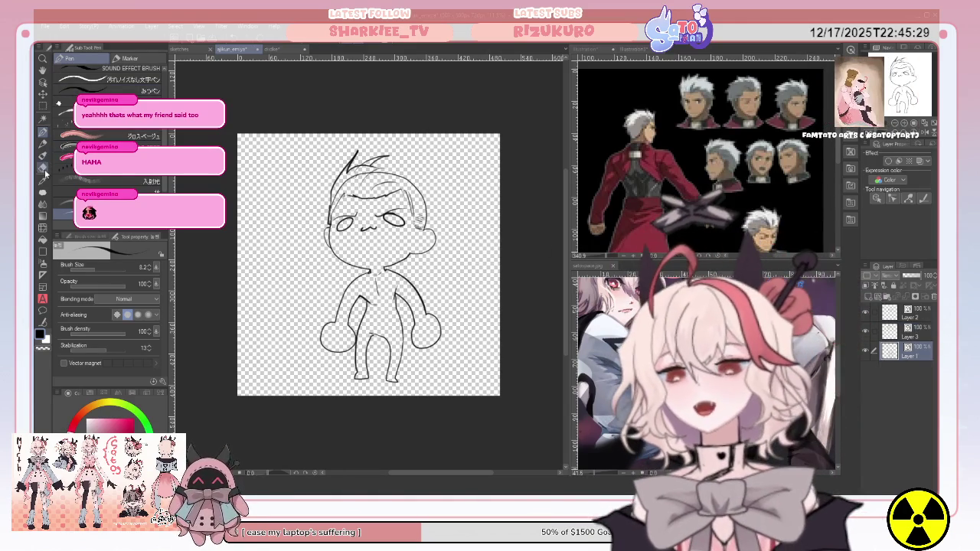
left_click(44, 169)
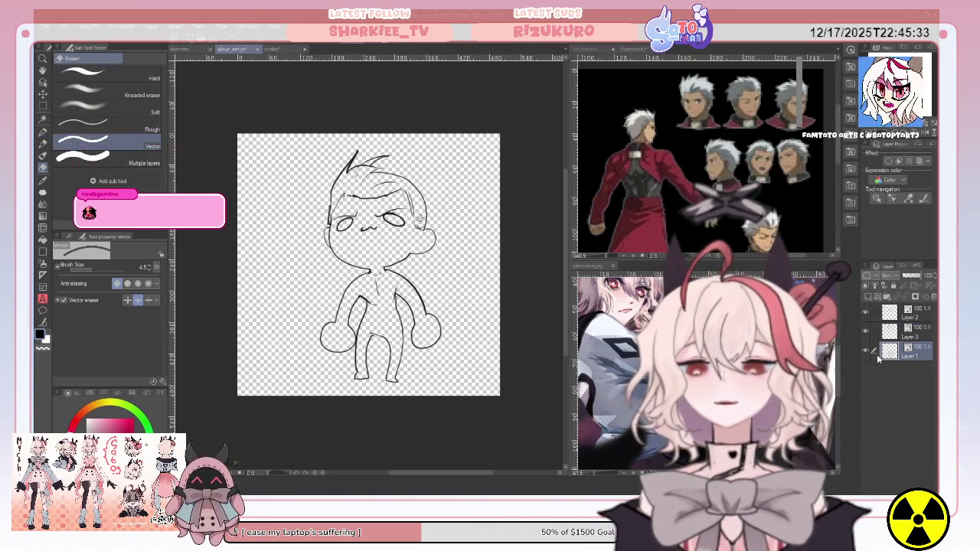
left_click(911, 335)
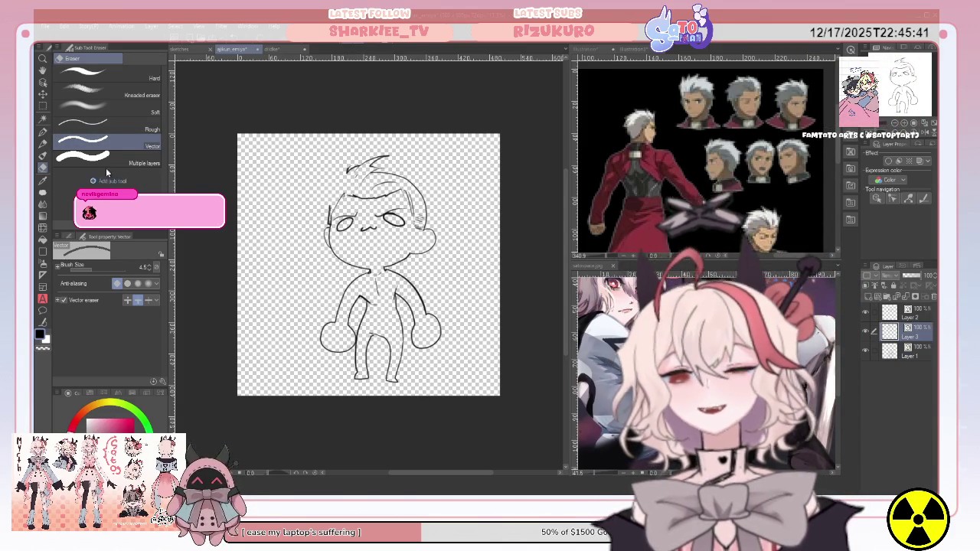
key("p")
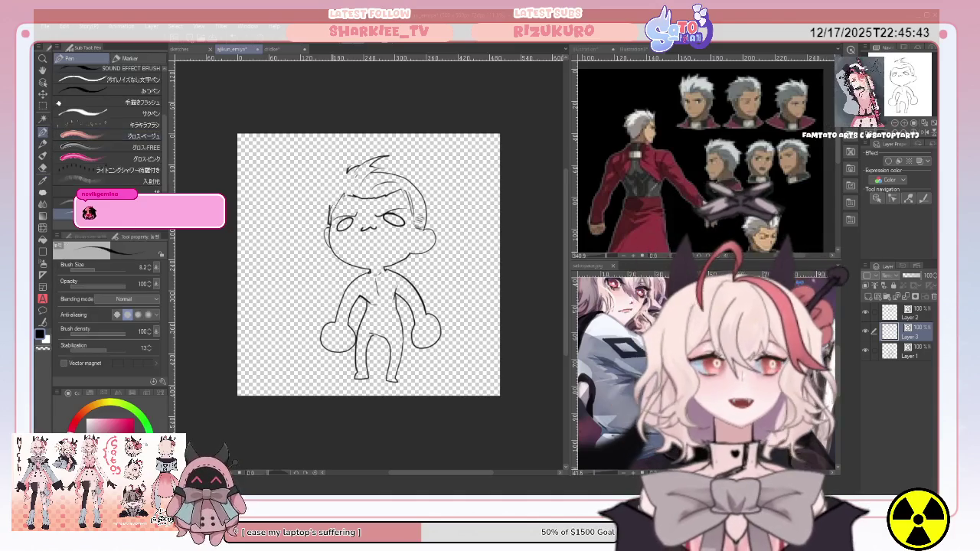
left_click_drag(328, 200, 344, 164)
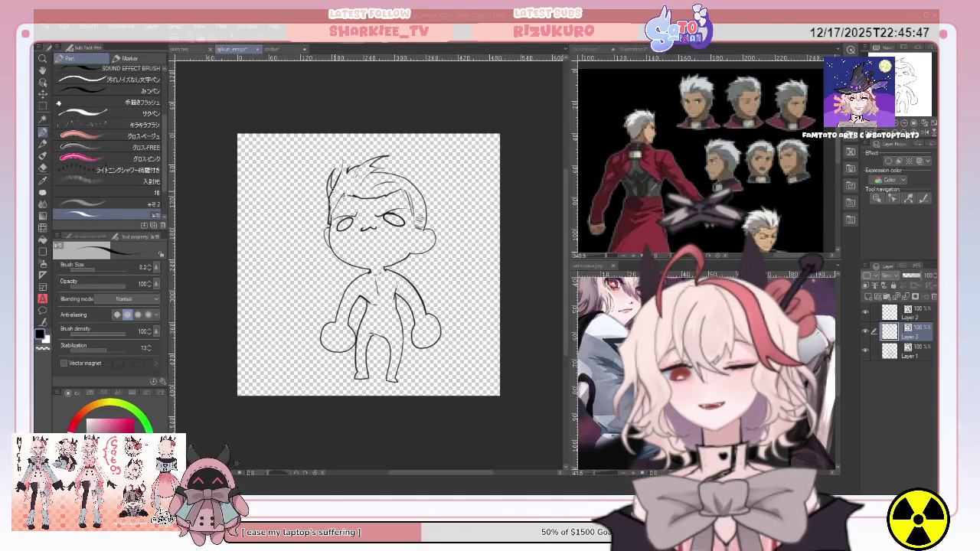
key("e")
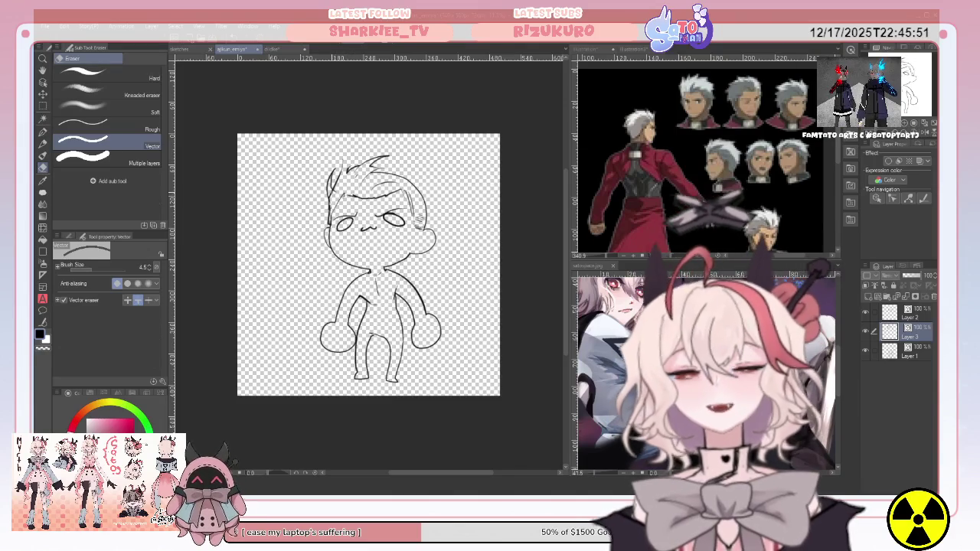
left_click(43, 132)
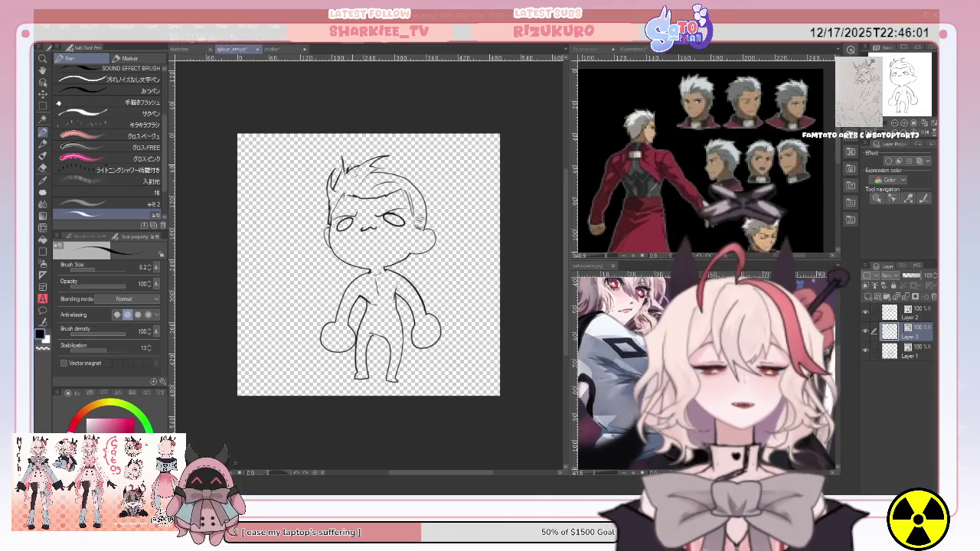
Step: Replace a short hair stroke with a new strand at the head's top-left
key("e")
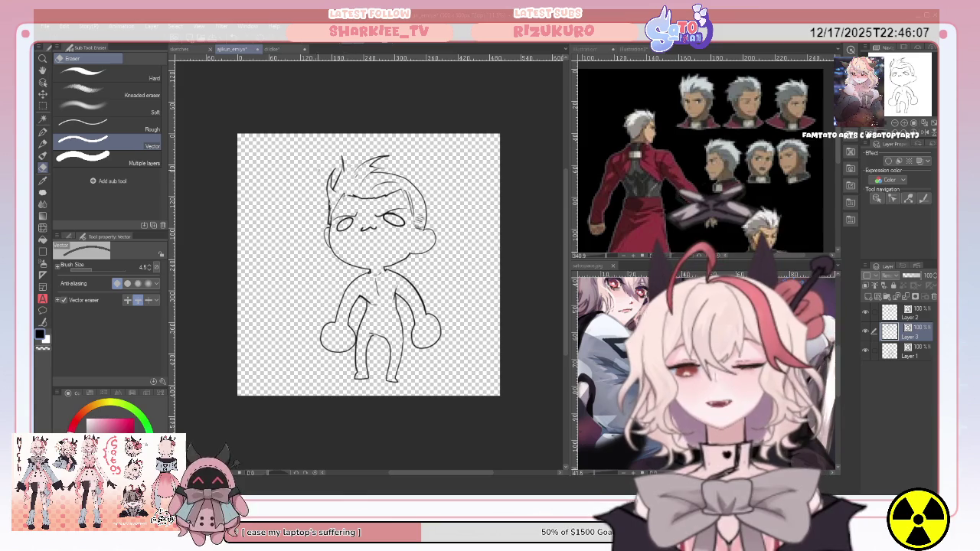
left_click(43, 132)
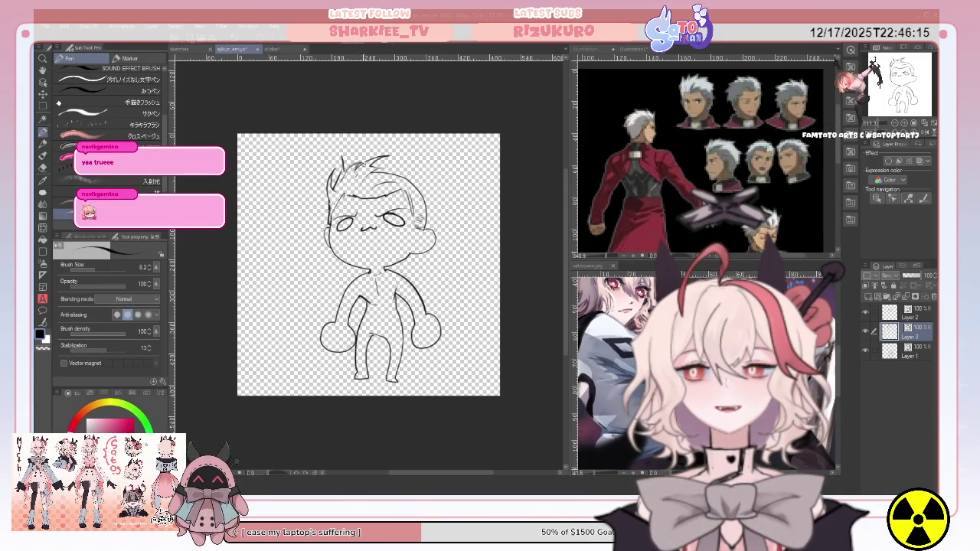
left_click(43, 168)
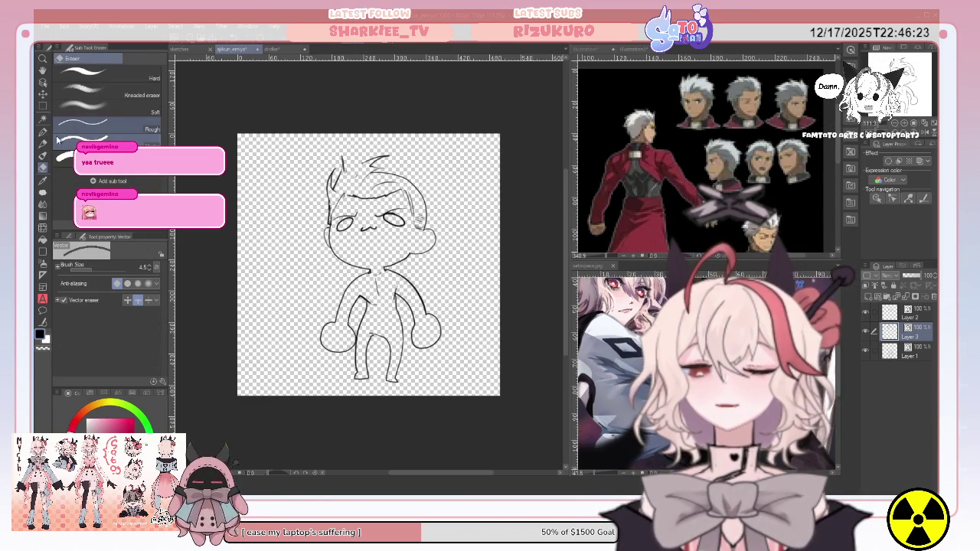
key("ctrl+z")
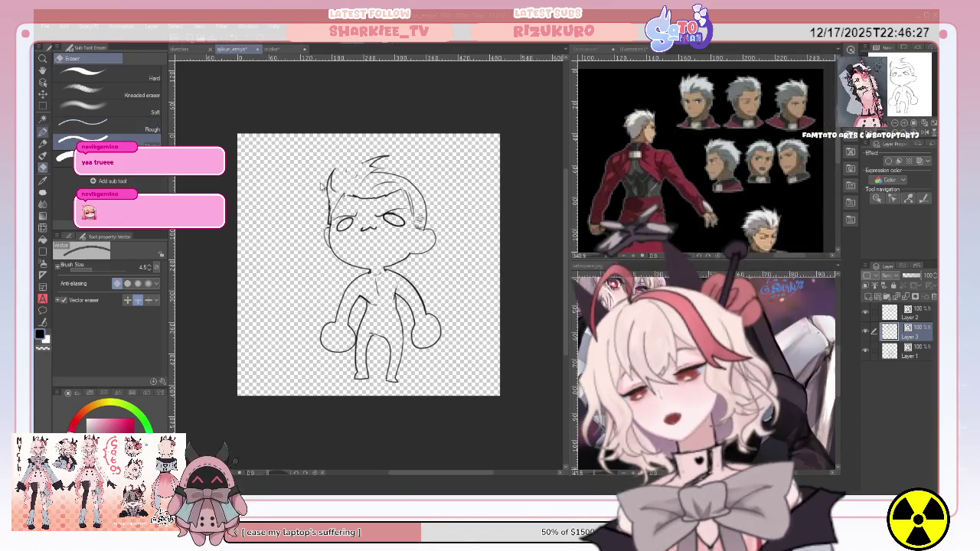
key("p")
left_click_drag(340, 179, 350, 162)
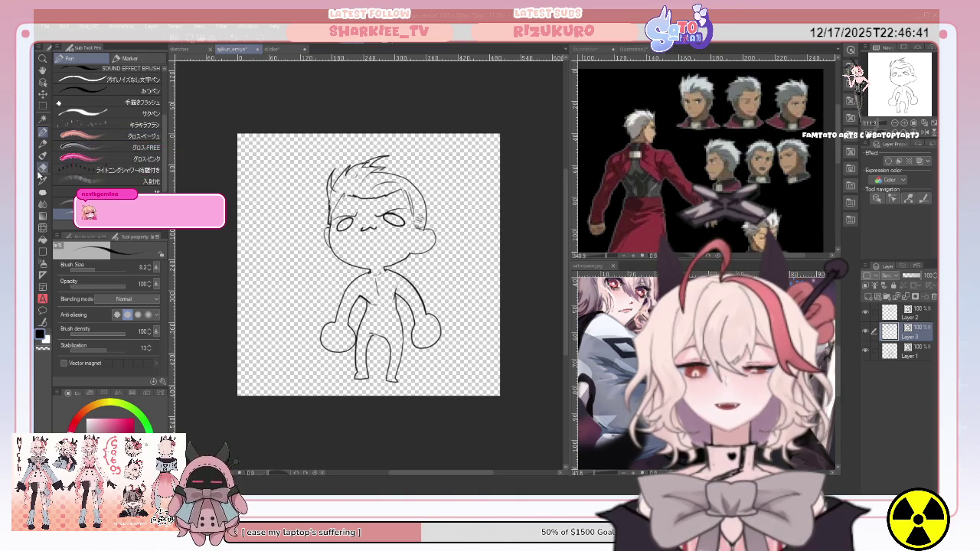
key("e")
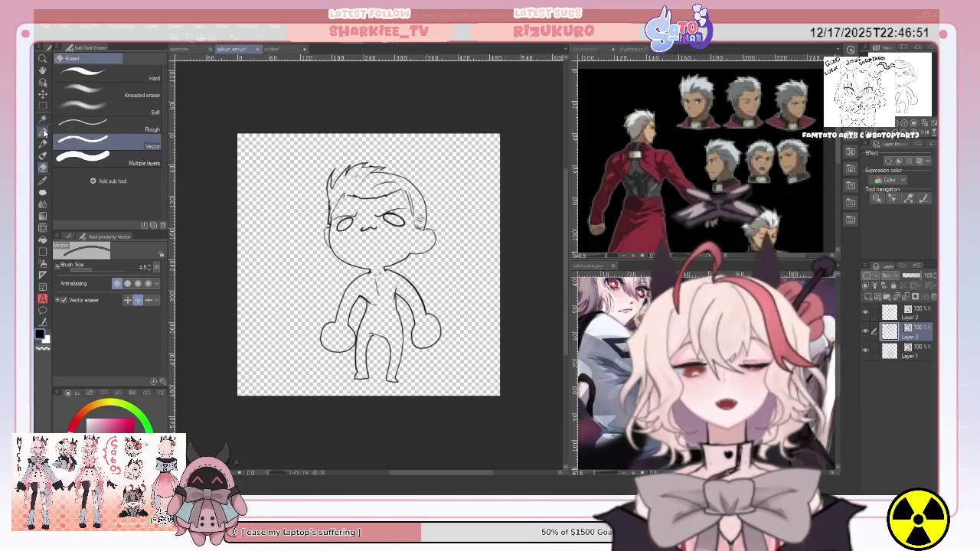
key("p")
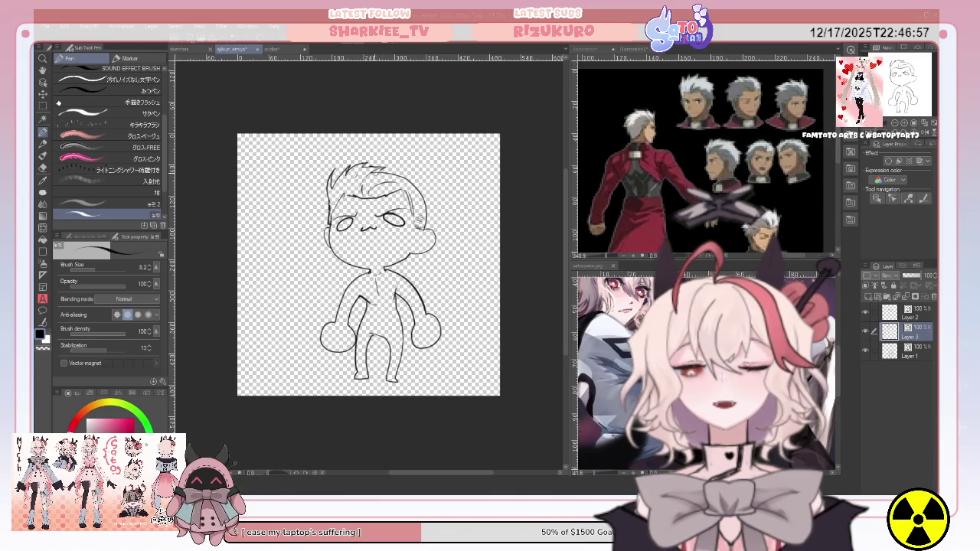
Step: Add short spiky hair strands across the chibi head's top right and right side
left_click_drag(418, 177, 429, 196)
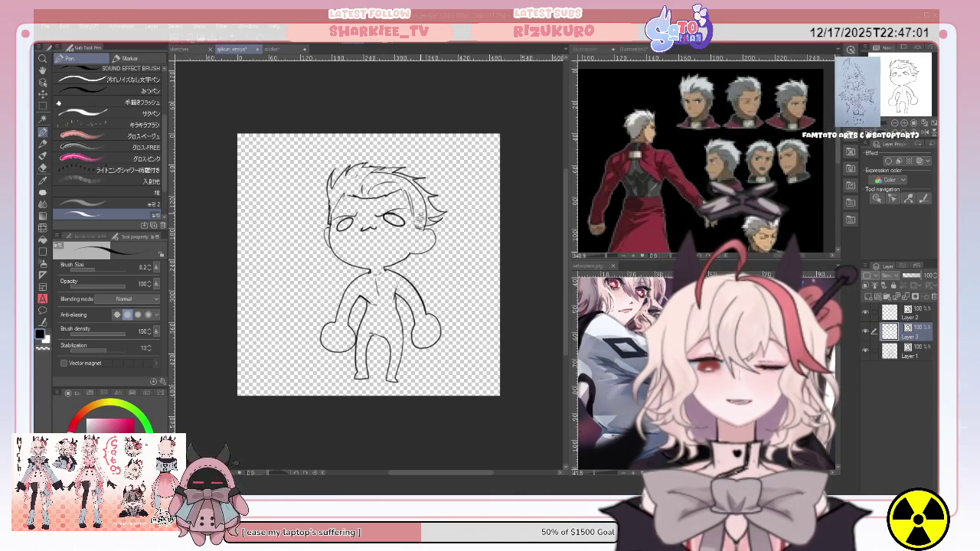
key("ctrl+z")
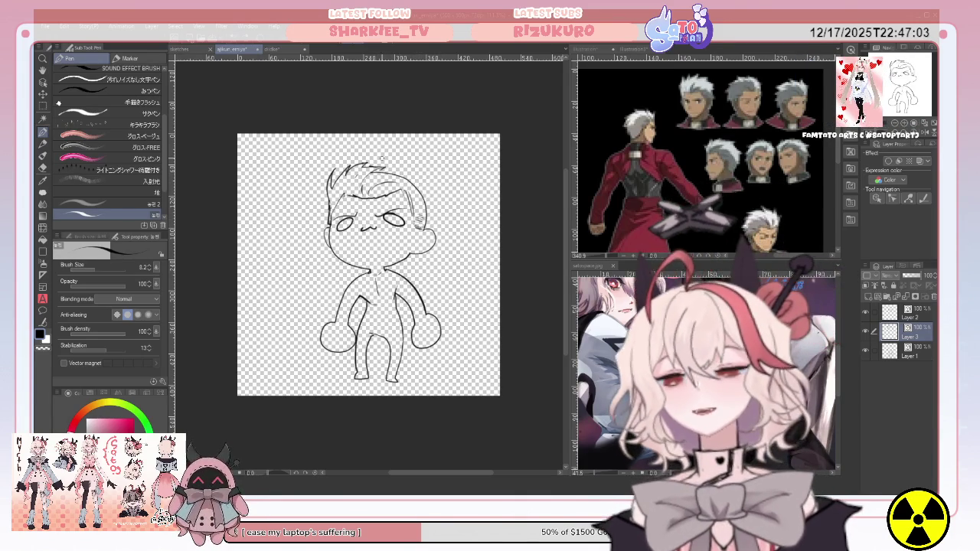
left_click_drag(387, 170, 407, 167)
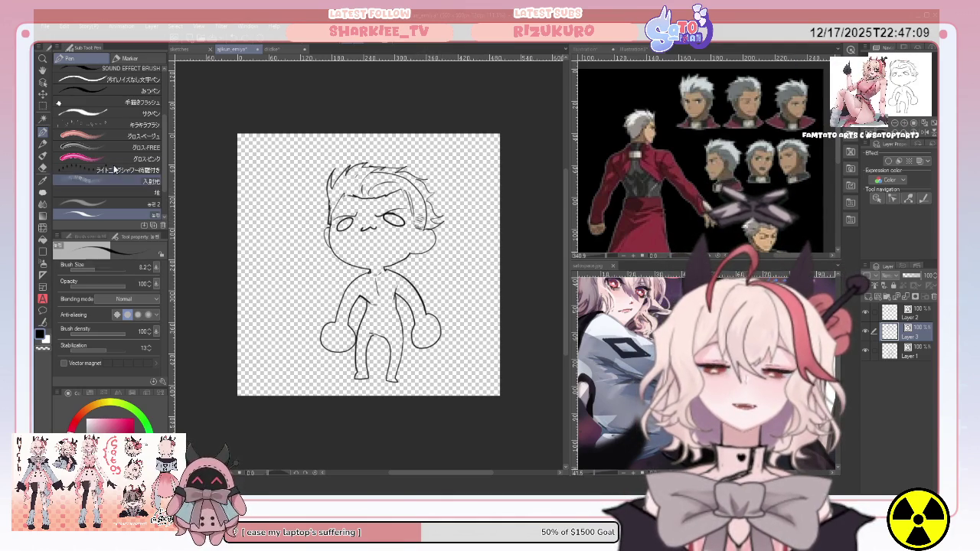
key("e")
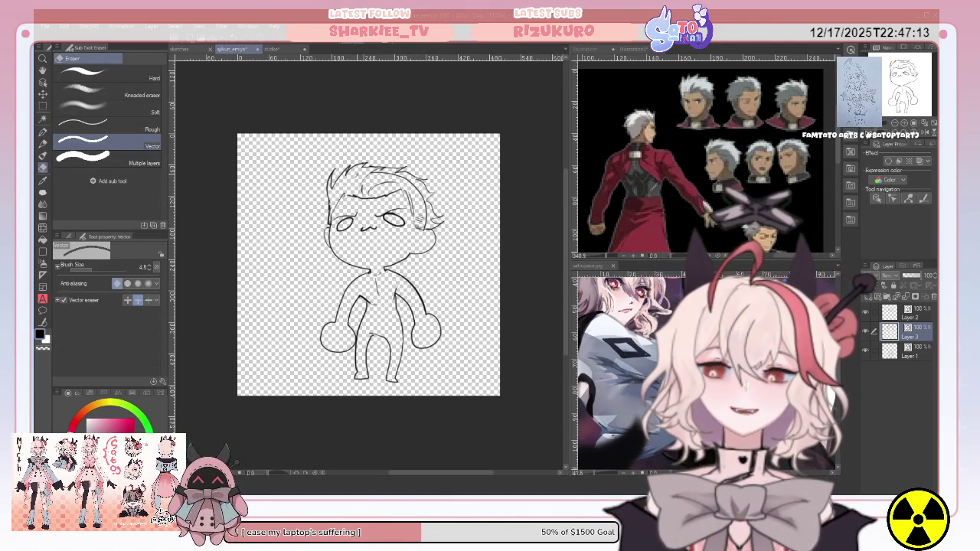
left_click(907, 351)
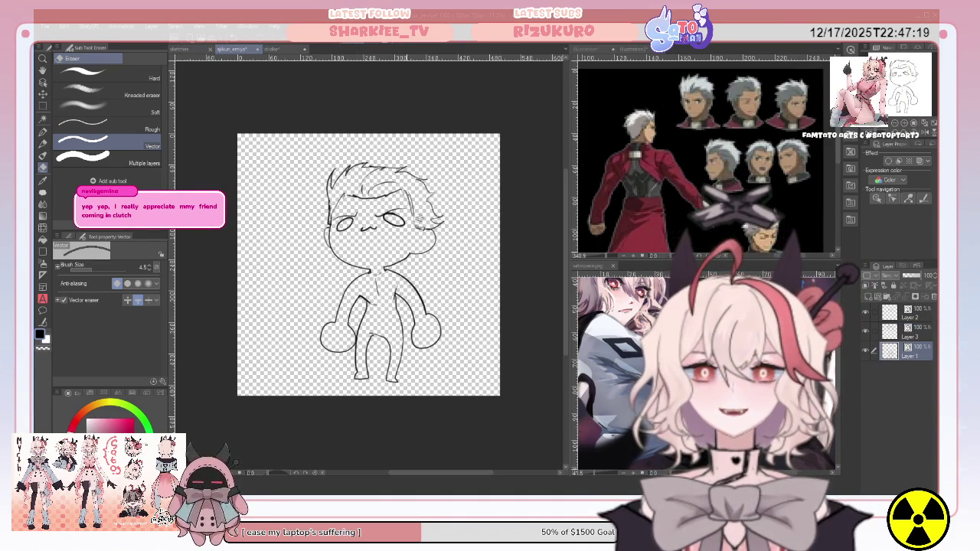
left_click(910, 331)
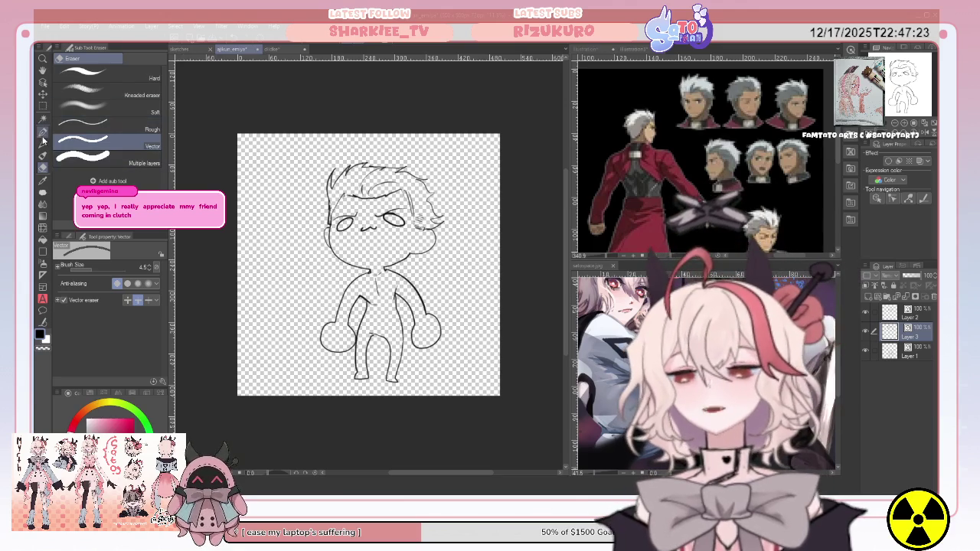
left_click(42, 131)
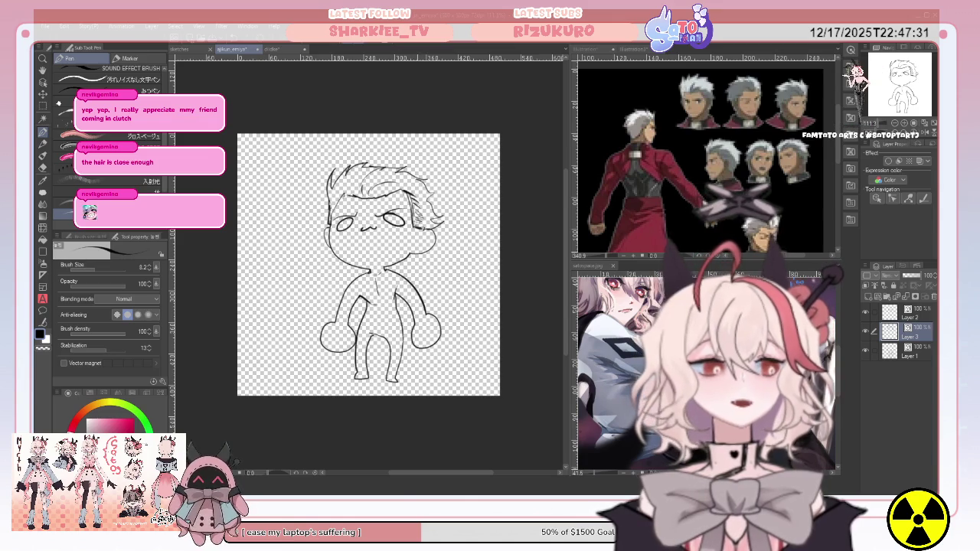
left_click_drag(409, 192, 426, 228)
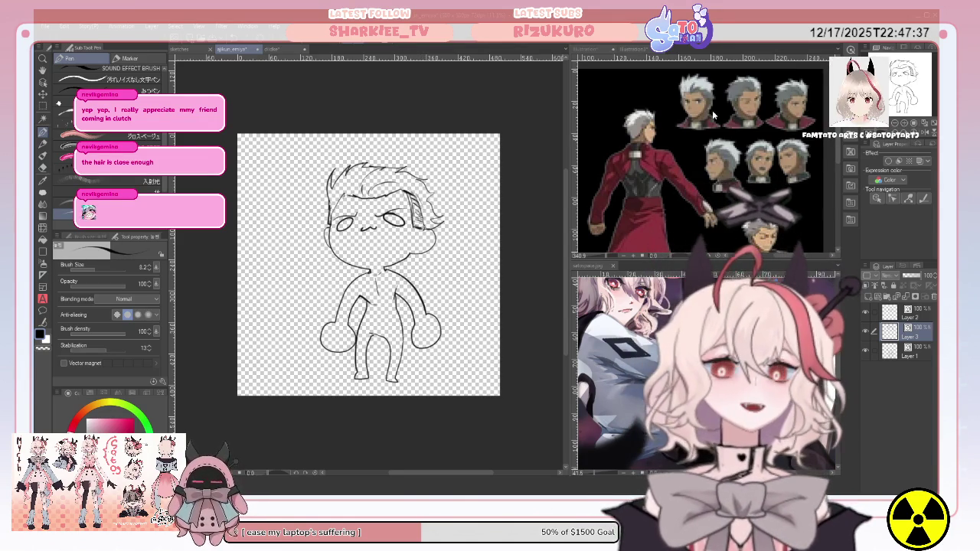
Step: Toggle the hair layer's visibility to compare, then bring up the full-body swordsman reference
scroll(368, 264, "down", 1)
scroll(369, 265, "up", 1)
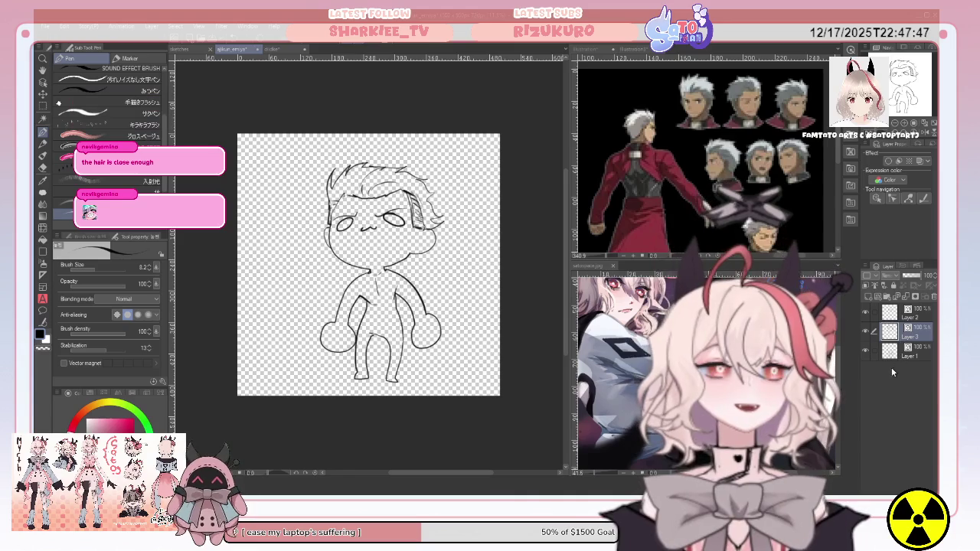
left_click(868, 333)
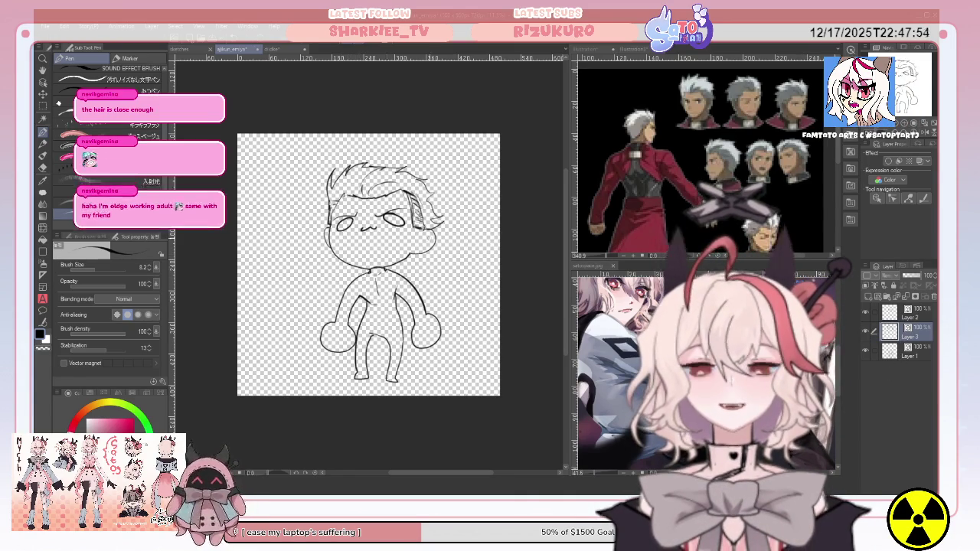
key("ctrl+Tab")
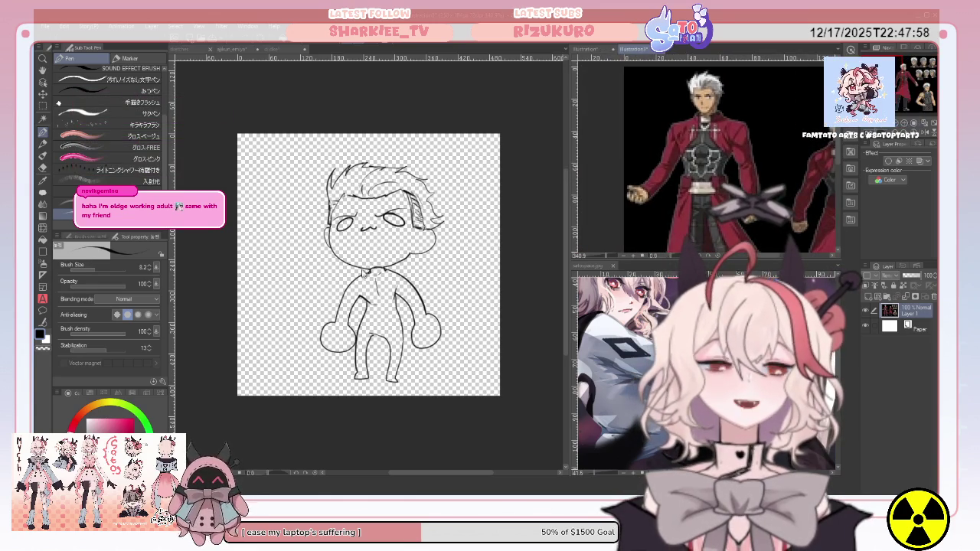
Step: Back in the chibi sketch, draw the coat collar at the neck and a chest line
key("ctrl+Tab")
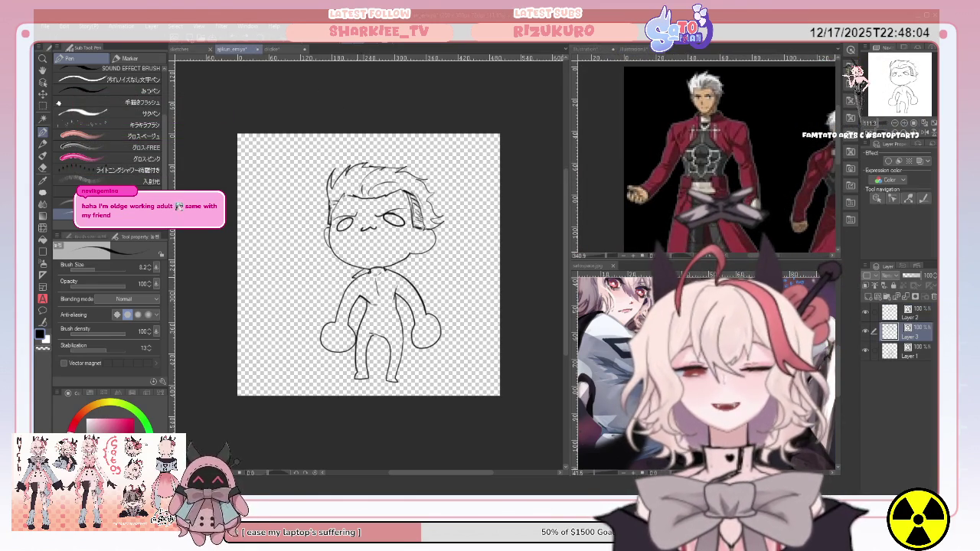
left_click_drag(355, 294, 372, 280)
left_click_drag(368, 272, 370, 294)
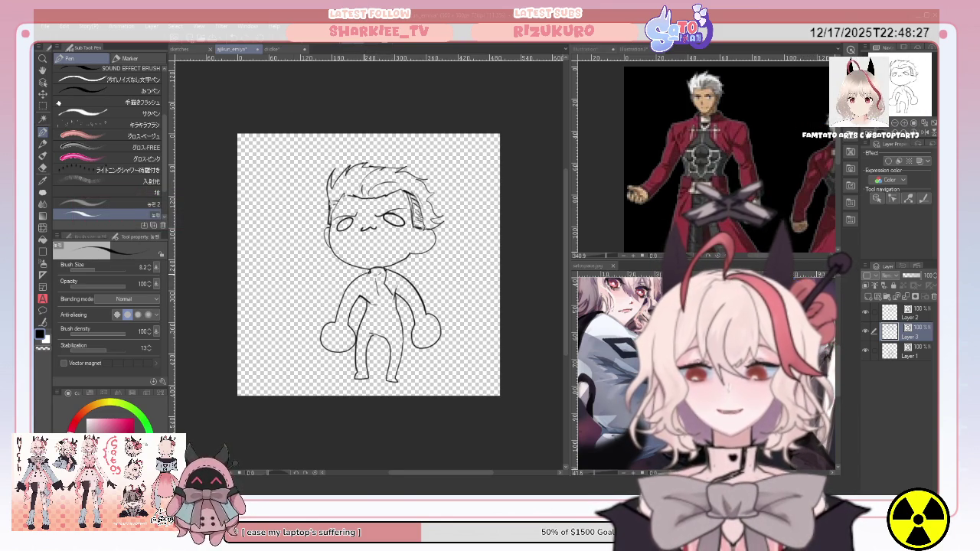
left_click_drag(365, 280, 371, 297)
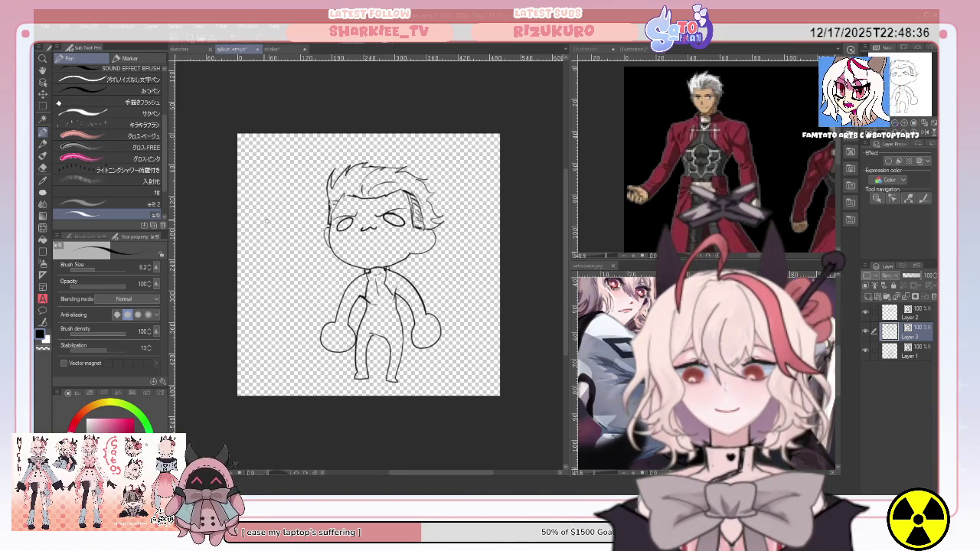
Step: Line the coat along the chibi's right arm and around its right hand, flaring a coat tail
left_click(45, 168)
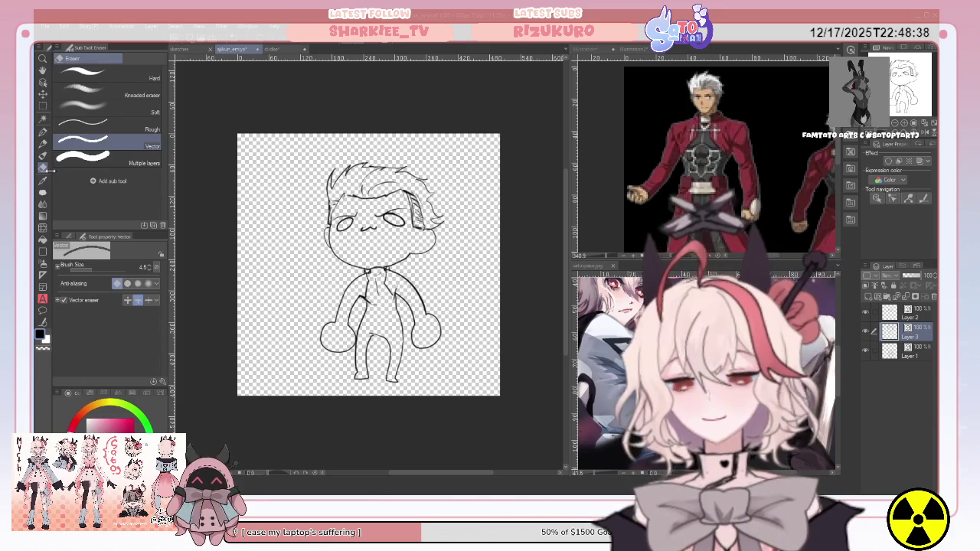
left_click(43, 132)
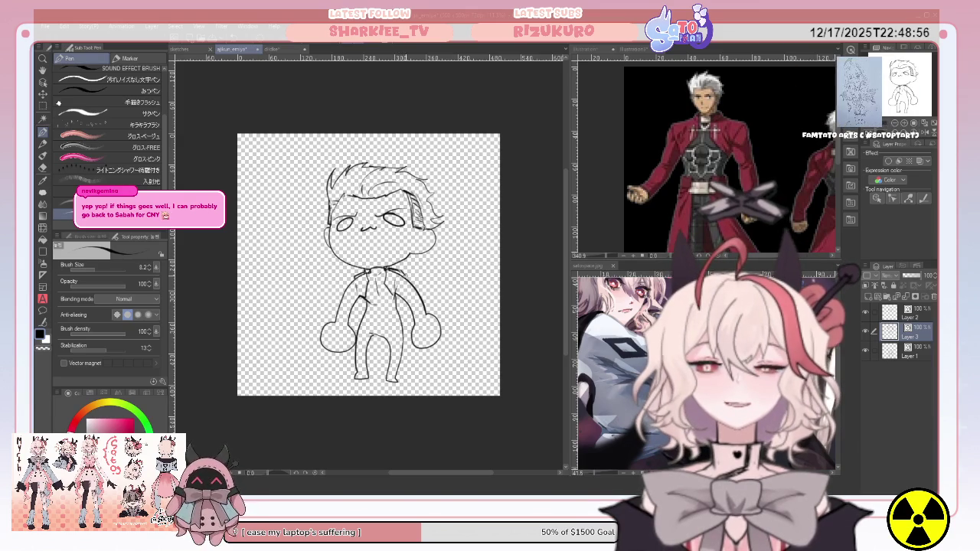
left_click_drag(414, 307, 429, 329)
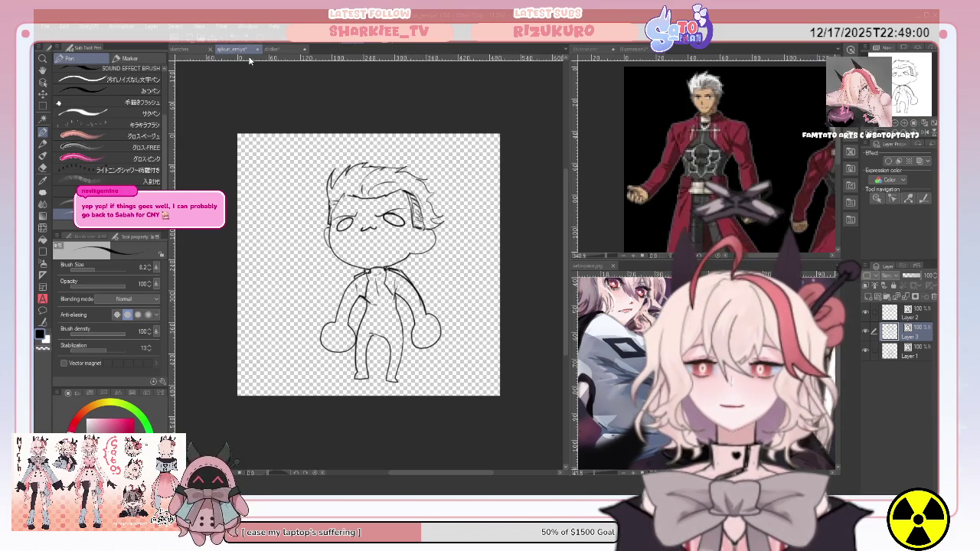
left_click_drag(418, 314, 427, 342)
left_click_drag(429, 316, 435, 342)
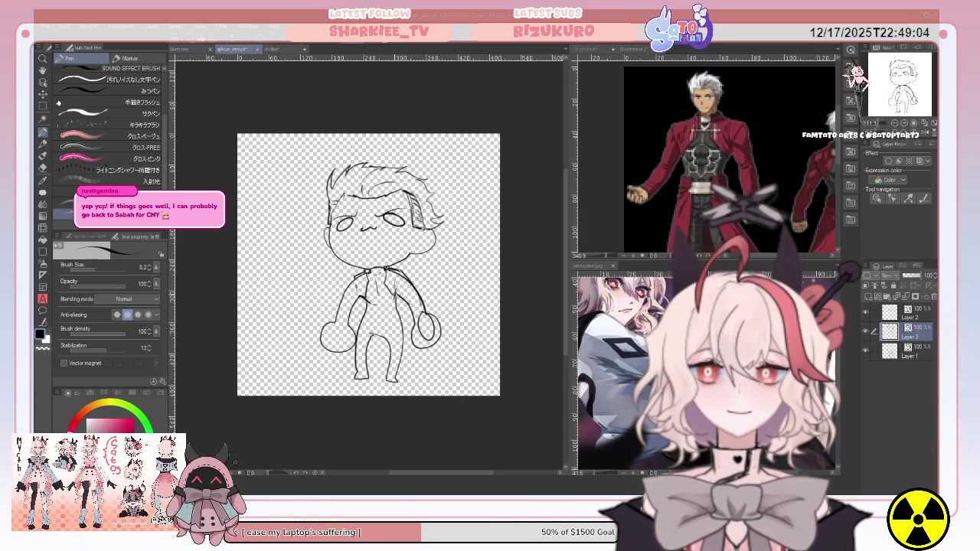
mouse_move(414, 304)
left_mouse_down()
mouse_move(408, 331)
mouse_move(418, 337)
left_mouse_up()
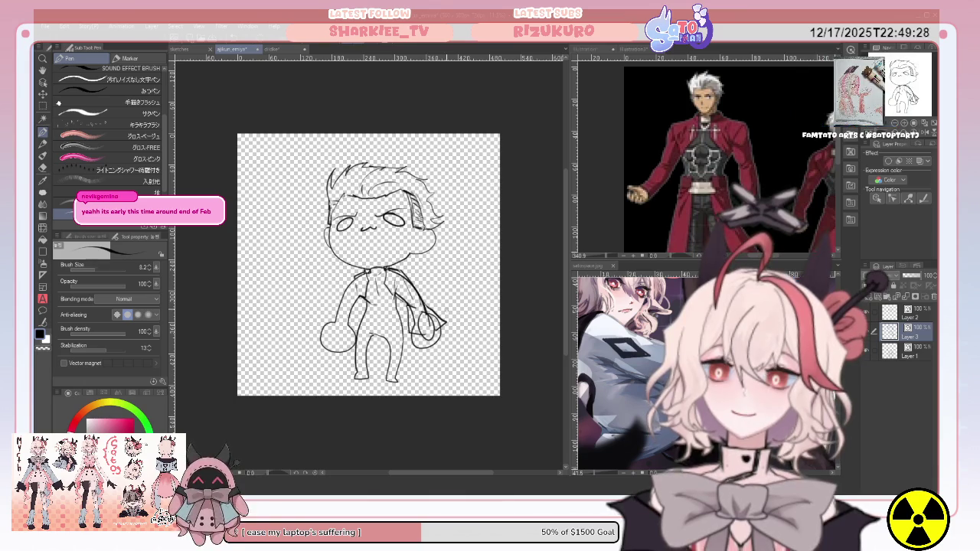
key("alt+bracketleft")
key("alt+bracketleft")
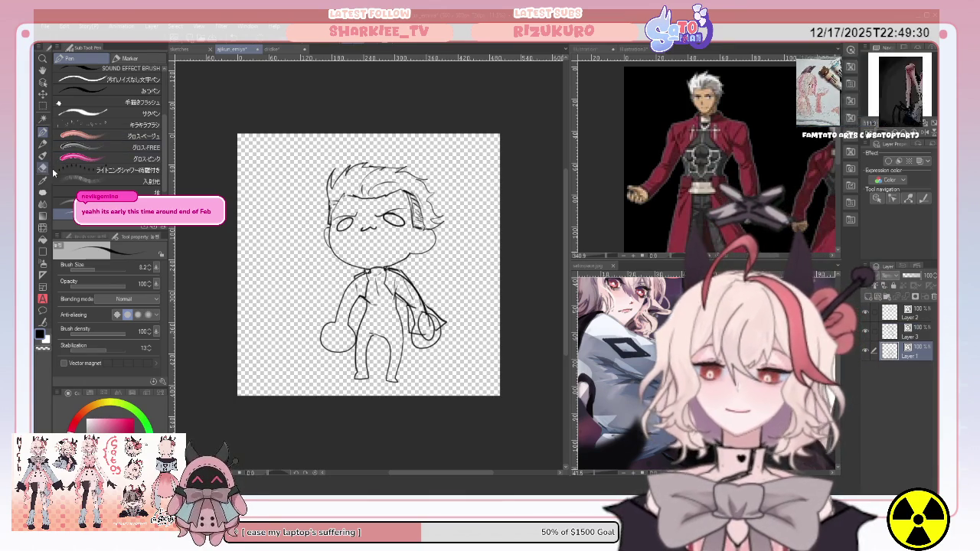
Step: Draw the coat's belted waist, open front and long tails on Layer 3, alternating Pen and Vector Eraser
key("e")
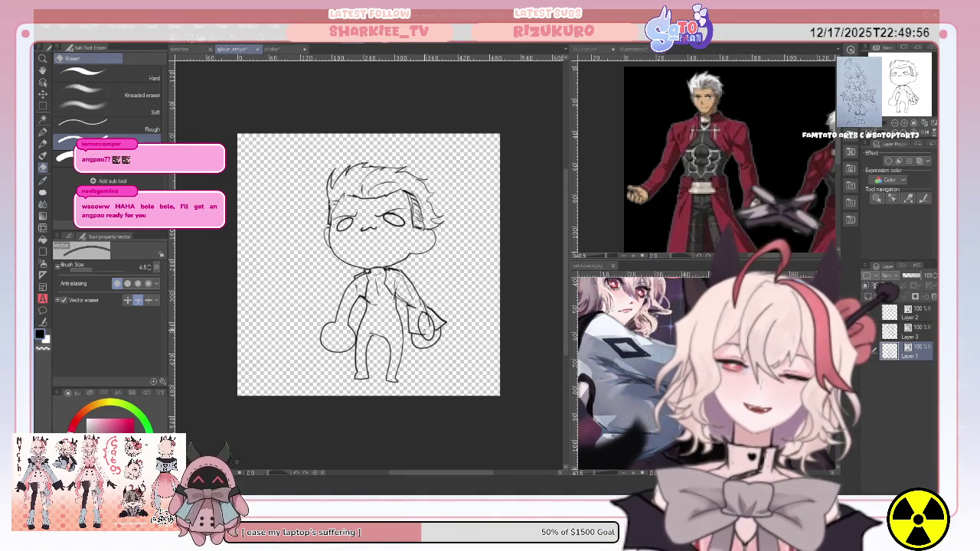
left_click(921, 336)
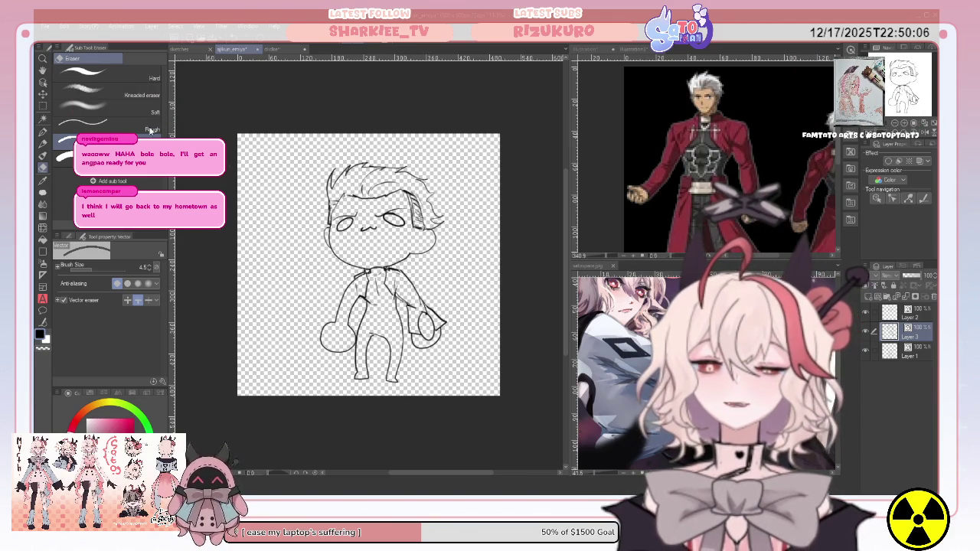
left_click(44, 143)
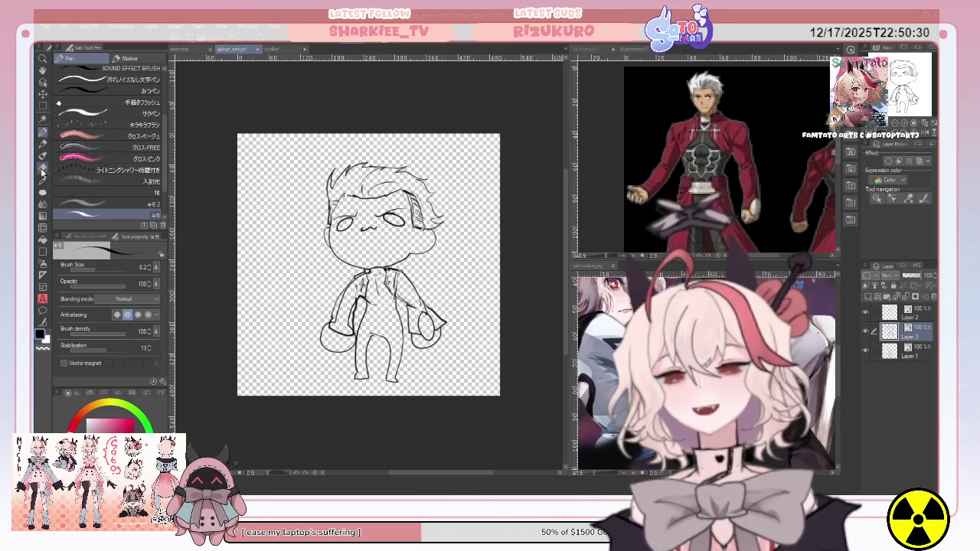
key("e")
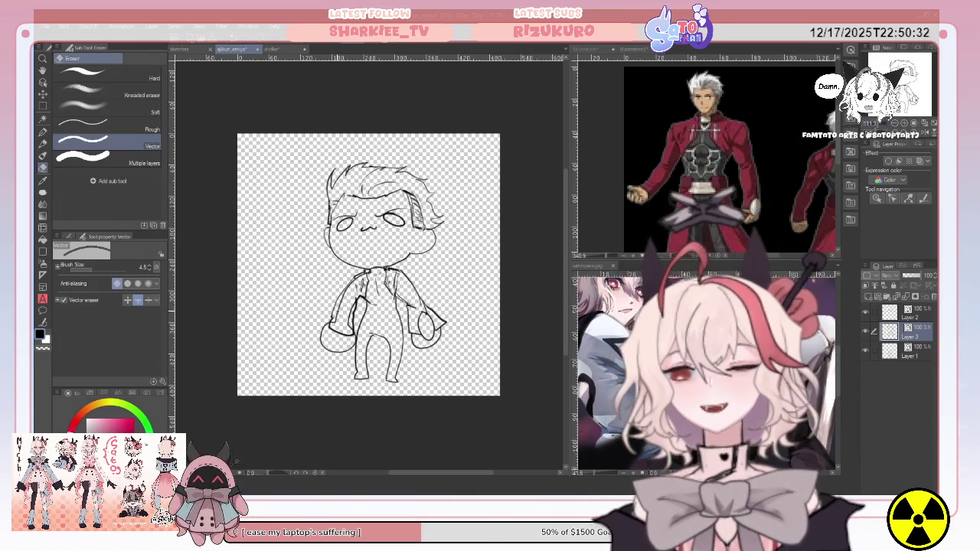
left_click(917, 359)
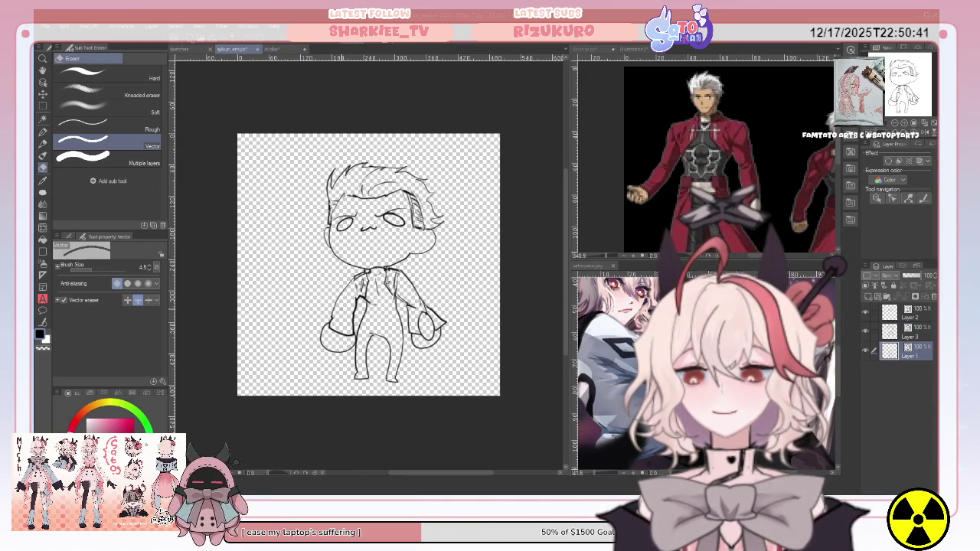
left_click(908, 334)
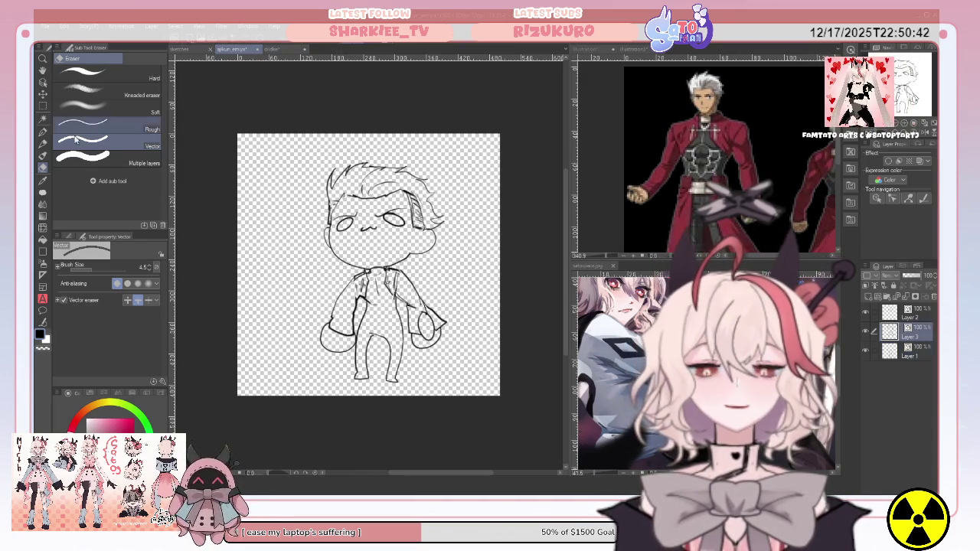
left_click(43, 131)
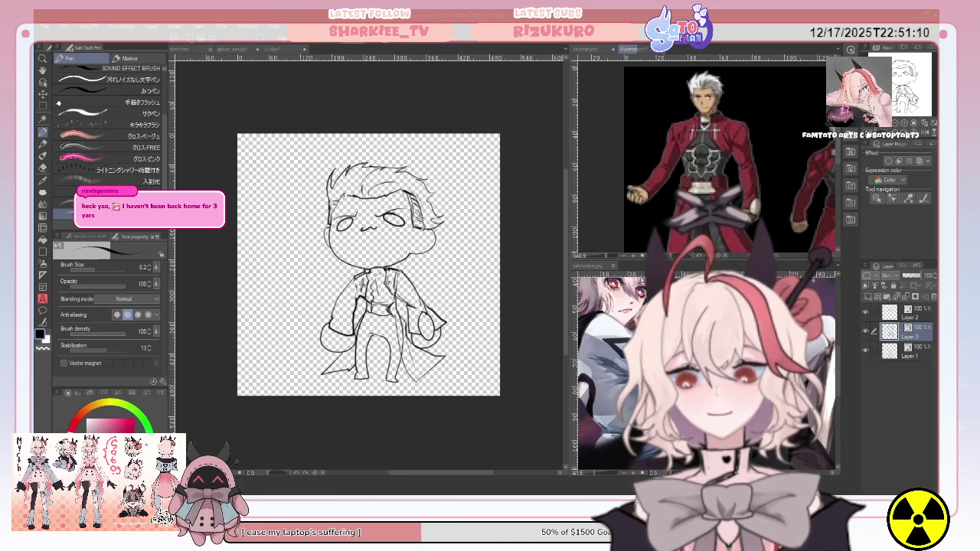
scroll(730, 157, "down", 2)
Step: Scroll the reference down to the swordsman's legs and boots, then return to the chibi sketch with the Pen
scroll(730, 157, "down", 2)
scroll(730, 157, "down", 2)
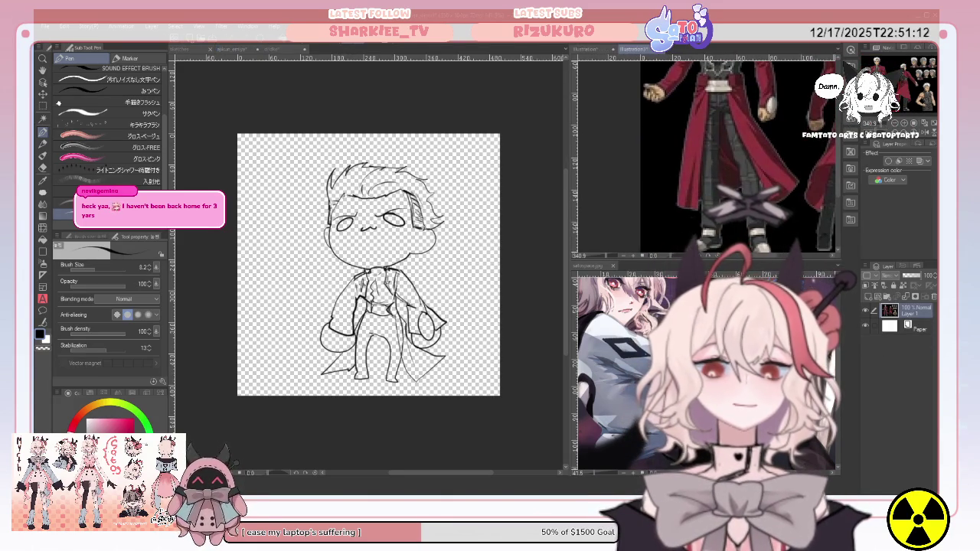
key("ctrl+Tab")
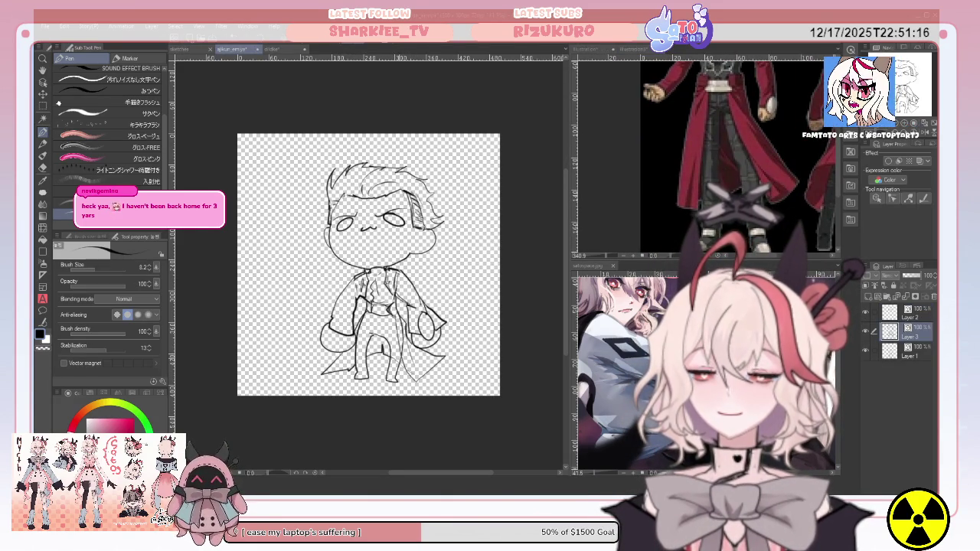
key("e")
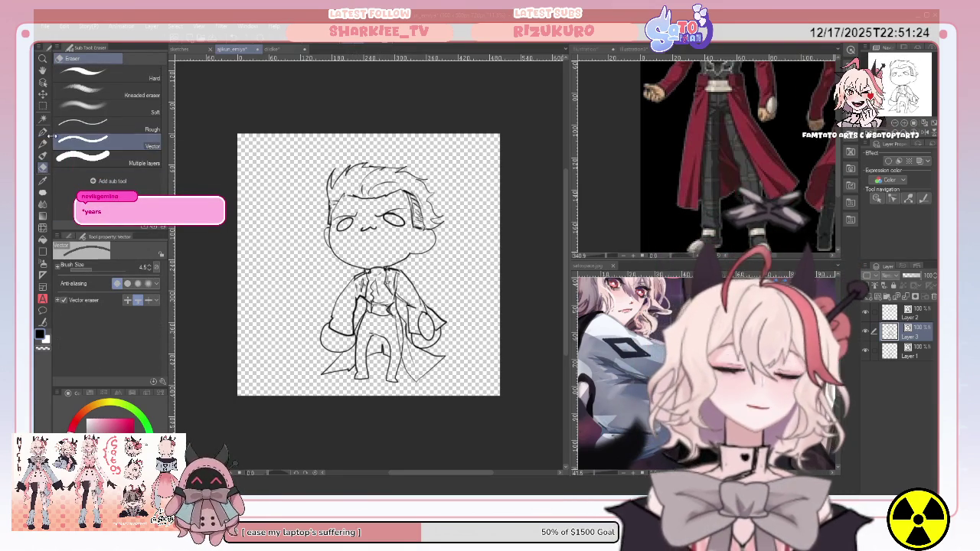
key("p")
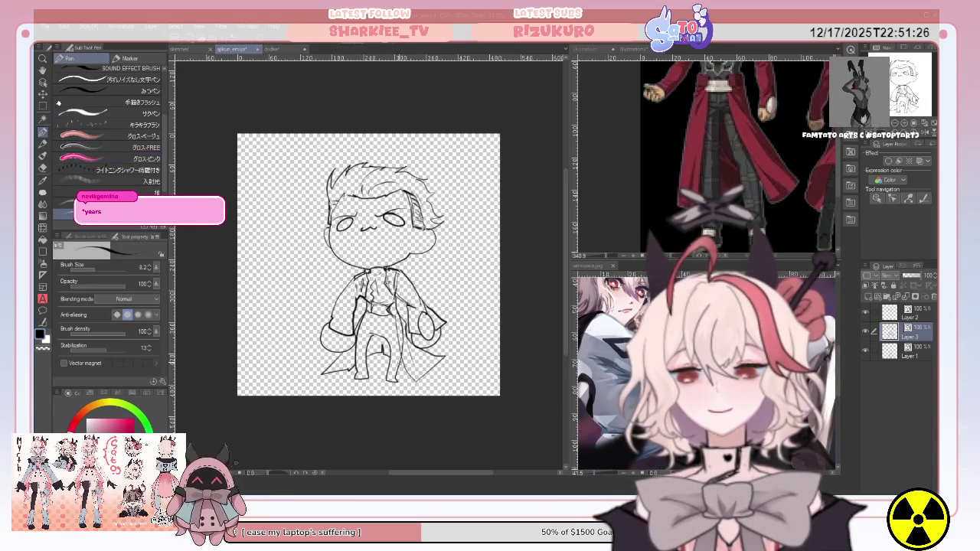
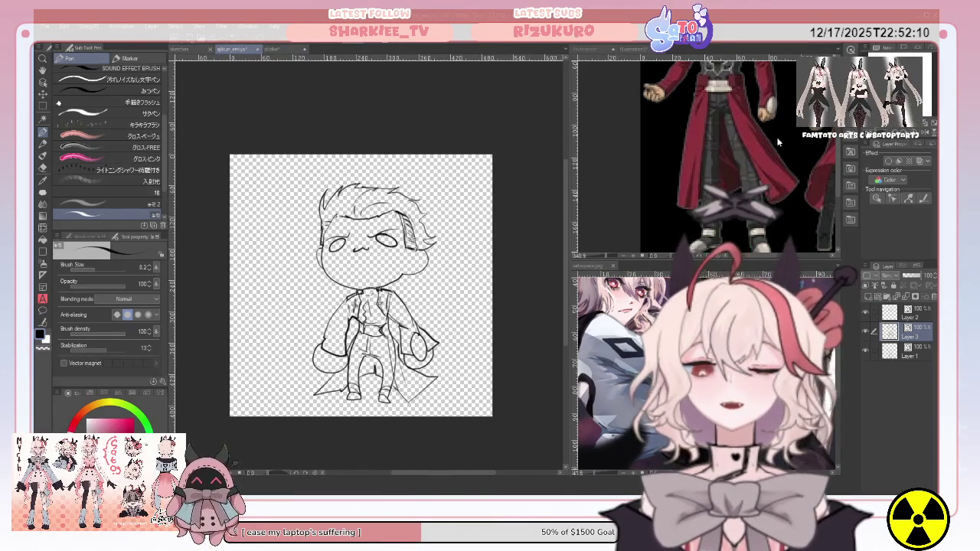
Step: Compare Layer 3's line art with the sketch and the other document, then select Layer 2 with the Eraser
left_click(867, 331)
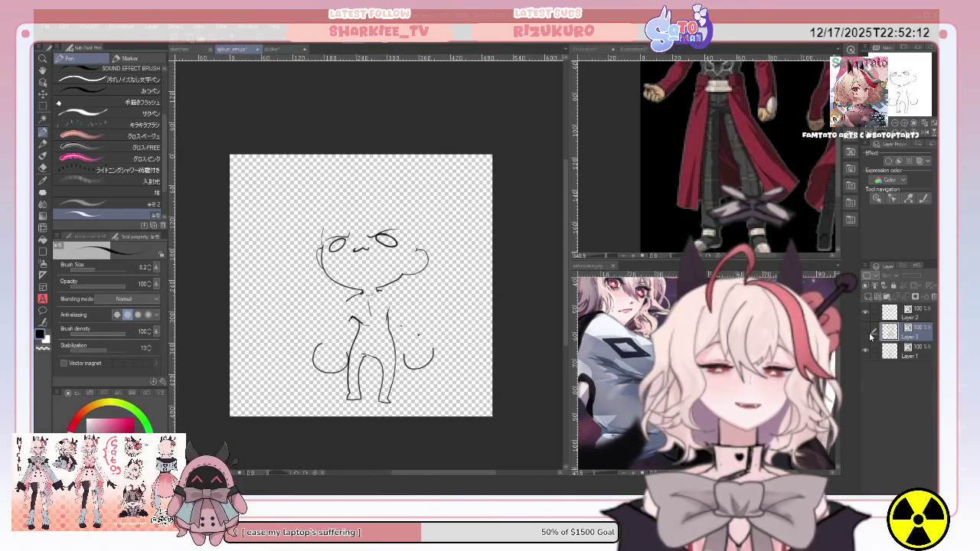
left_click(866, 331)
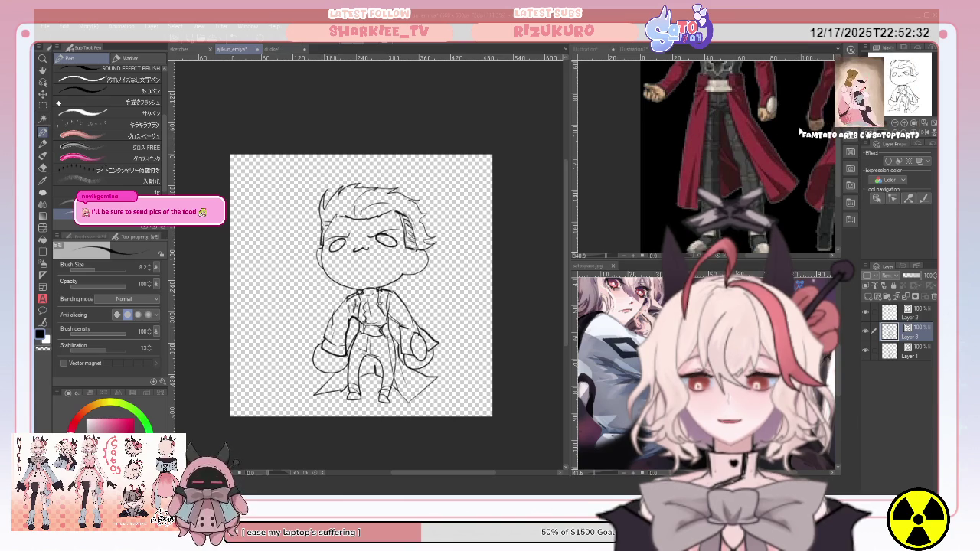
key("ctrl+Tab")
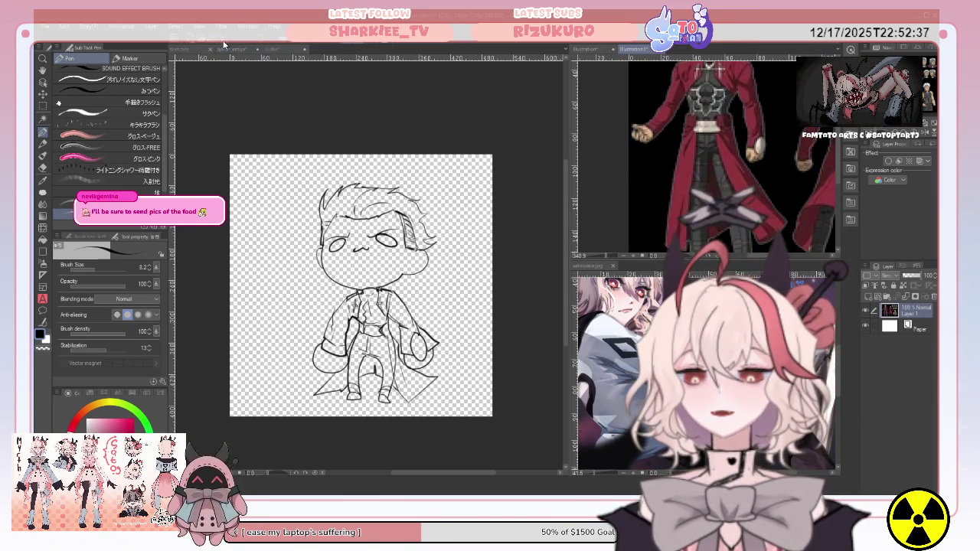
key("ctrl+Tab")
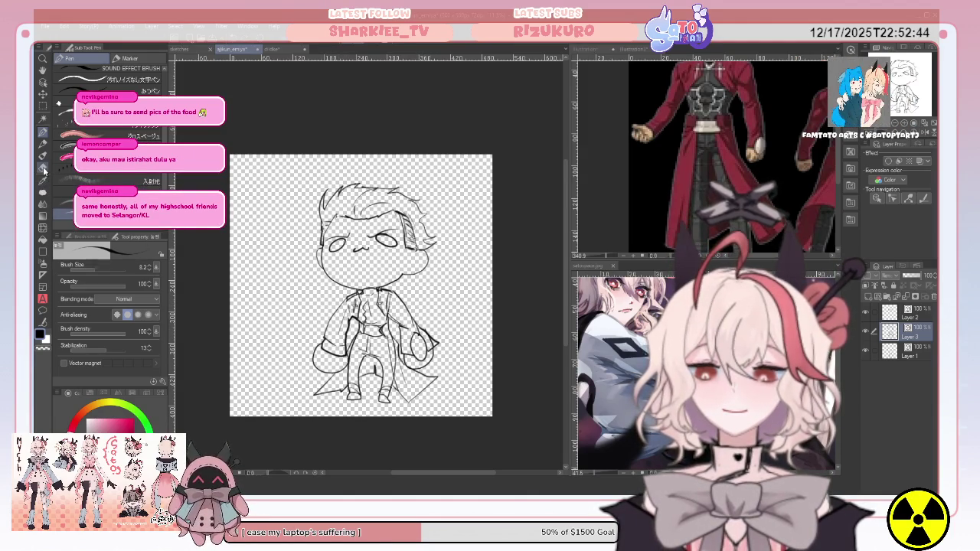
key("e")
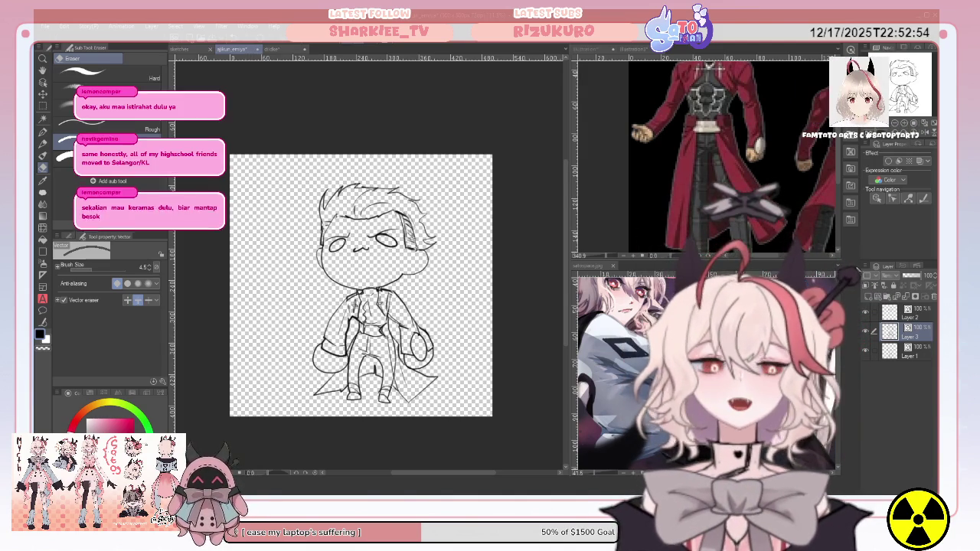
left_click(920, 310)
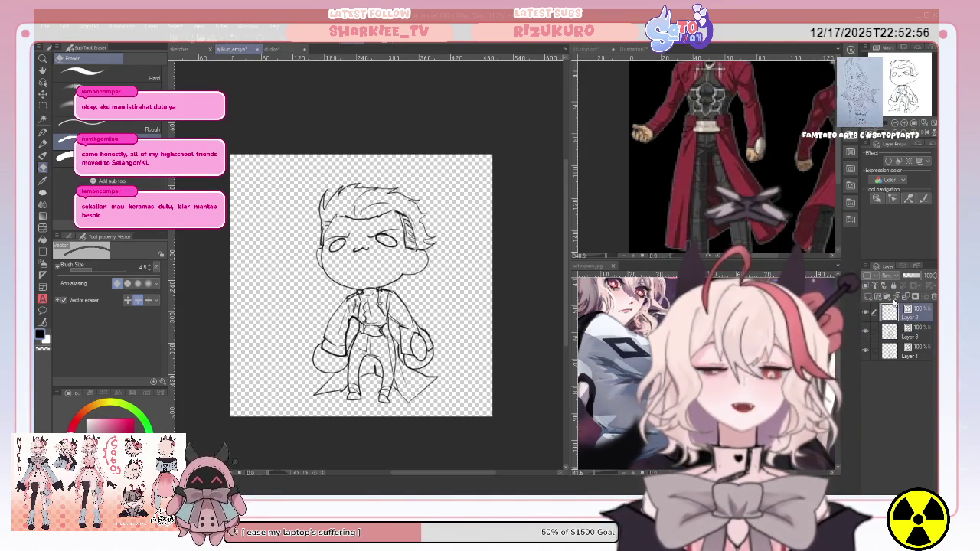
Step: Group Layers 2, 3 and 1 into a new, collapsed Folder 1
key("ctrl+g")
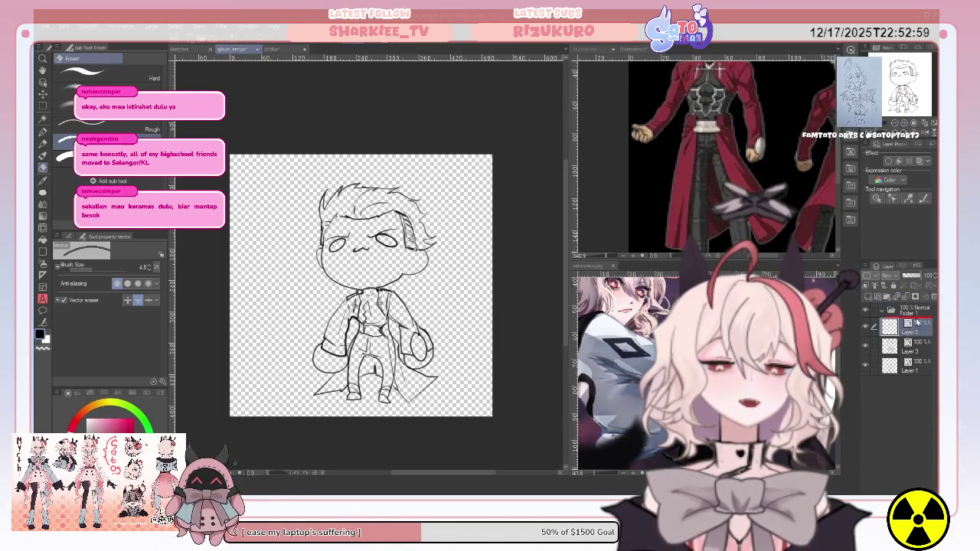
left_click(916, 347)
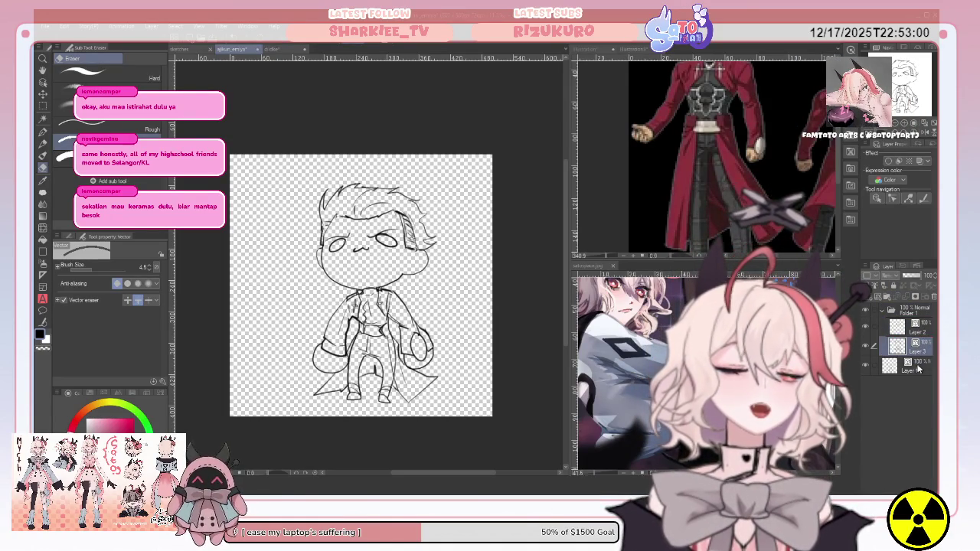
left_click_drag(919, 369, 884, 313)
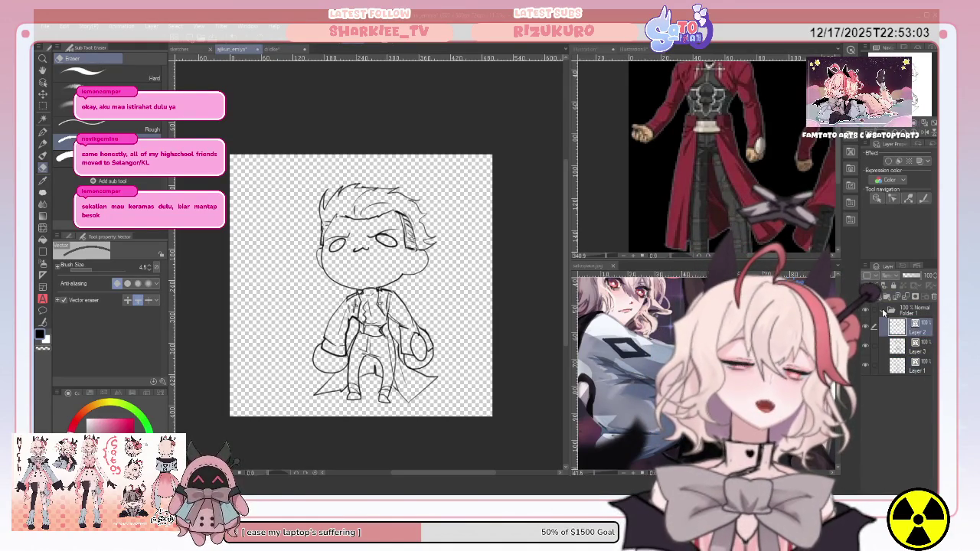
left_click(884, 310)
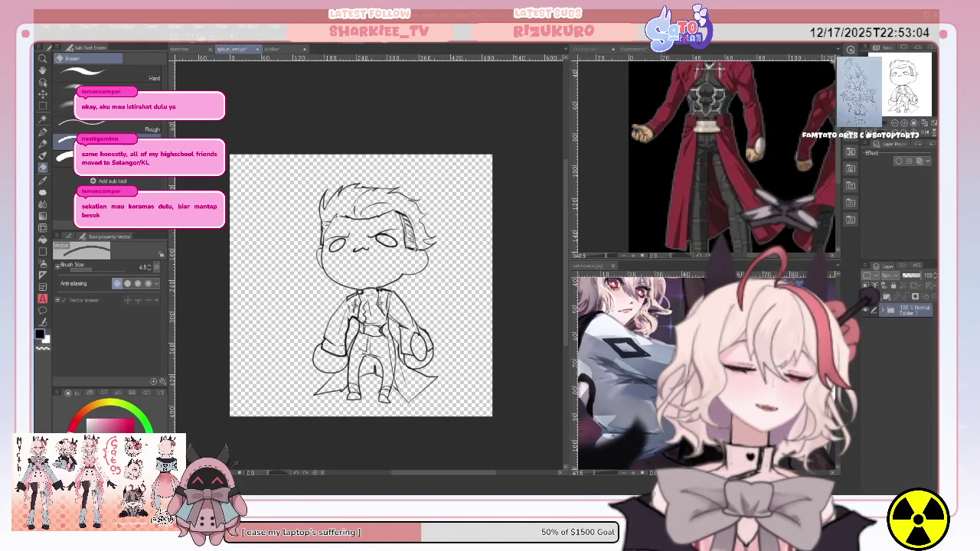
Step: Add a new Layer 4 beneath Folder 1, then make Layer 1 active with the Pen
key("ctrl+shift+n")
left_click_drag(911, 312, 903, 341)
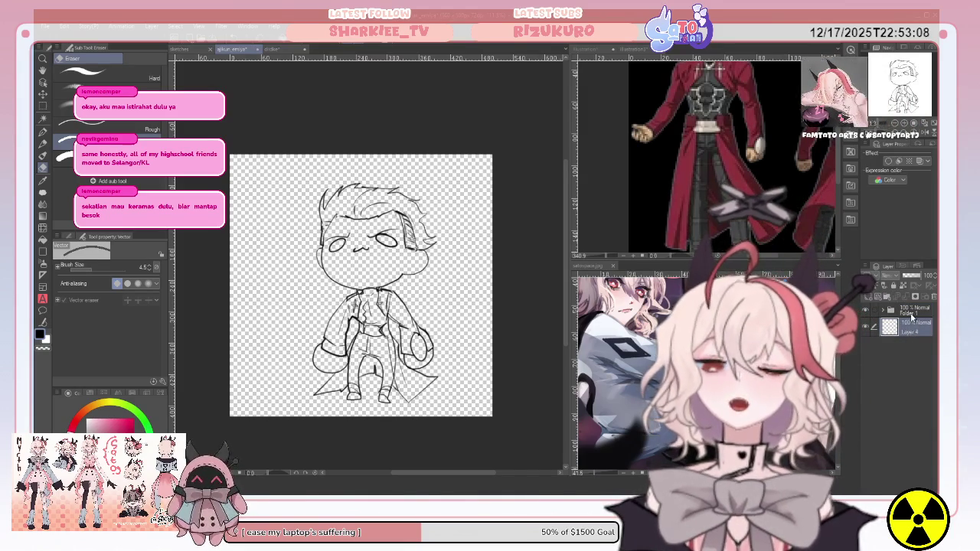
left_click(911, 312)
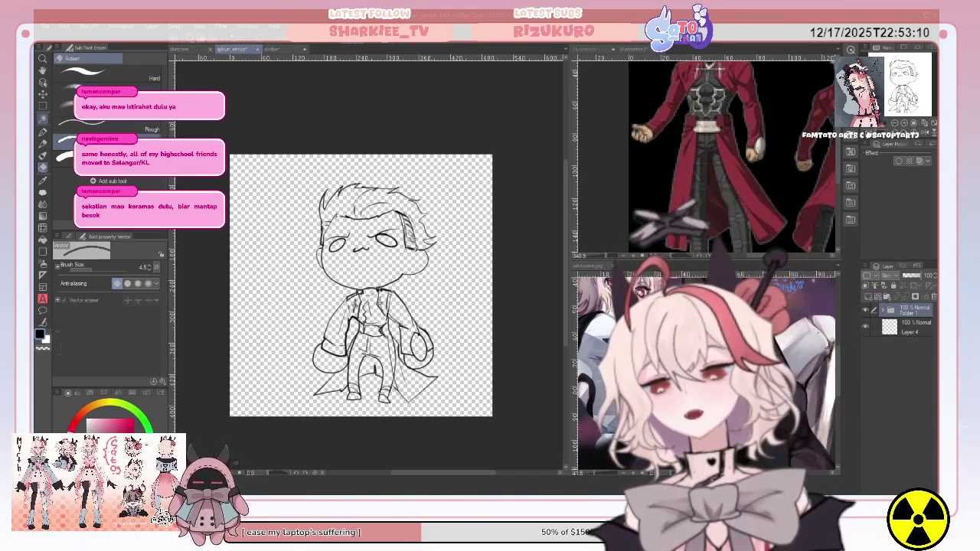
key("w")
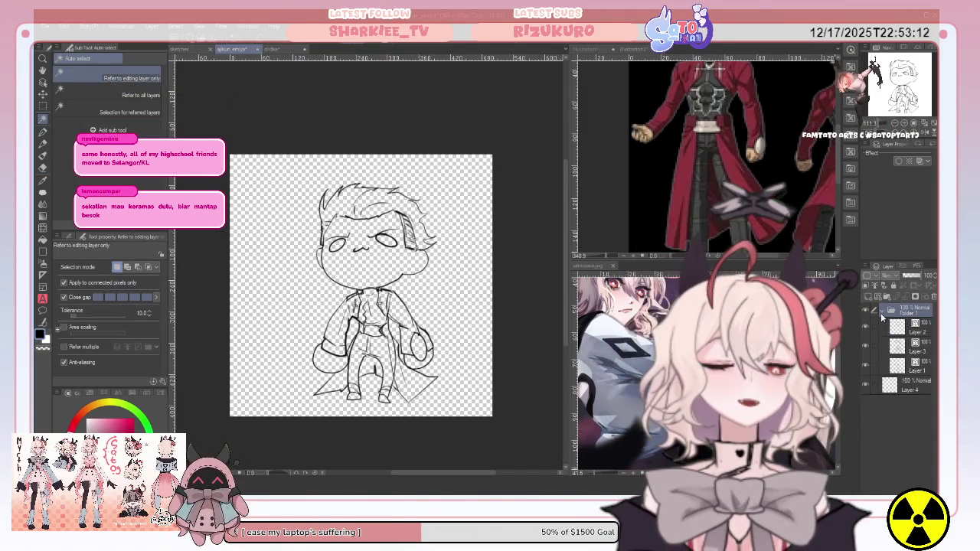
left_click(915, 373)
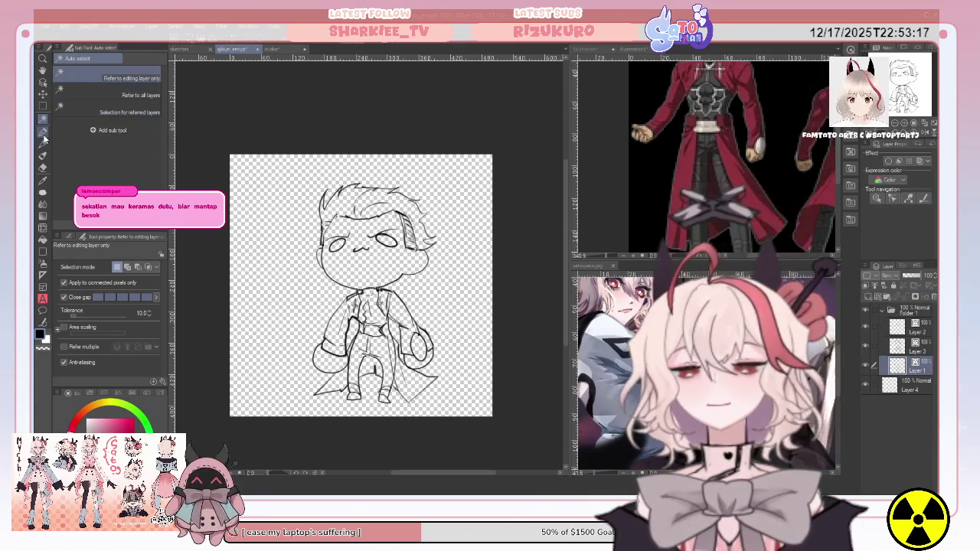
left_click(44, 133)
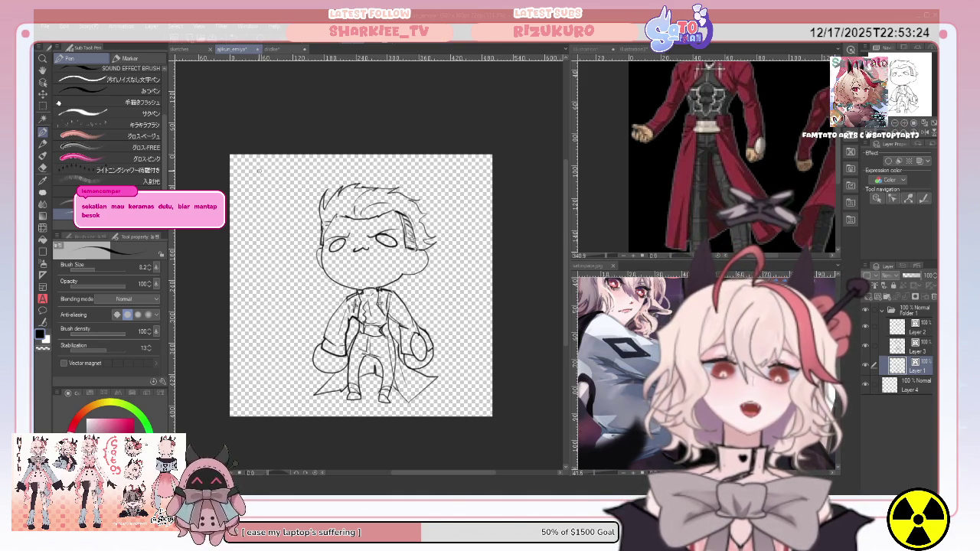
Step: Try spiky hair strands above the head and a sword line by the shoulder, undoing each attempt
left_click_drag(327, 193, 343, 156)
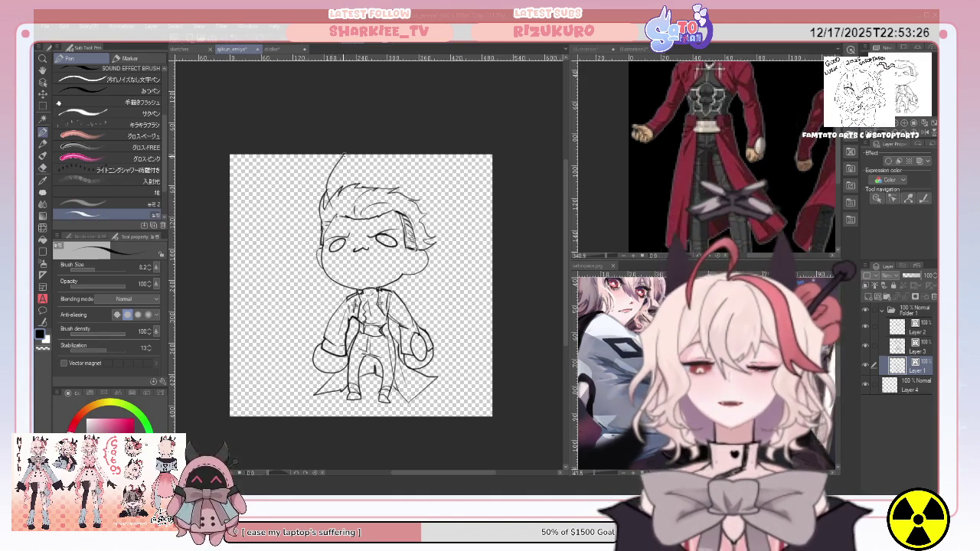
key("ctrl+z")
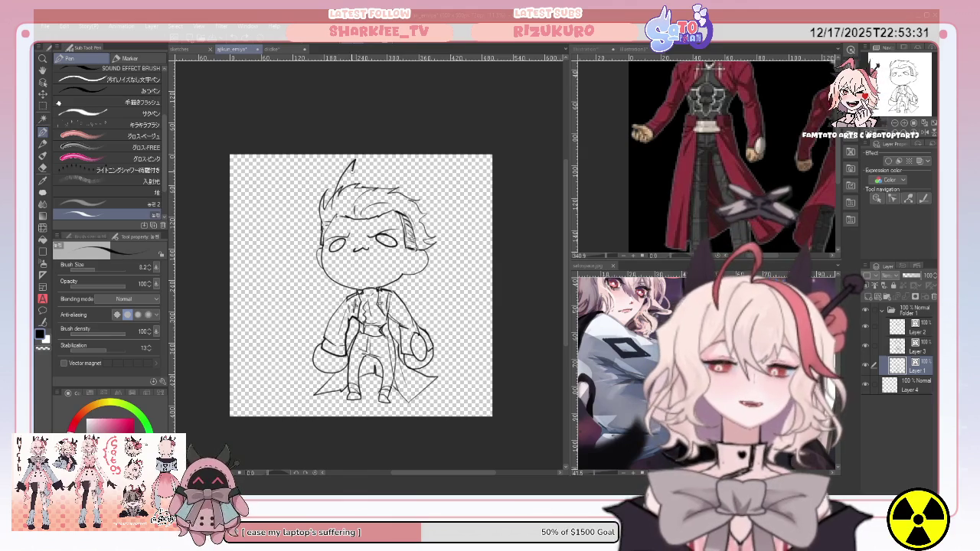
left_click_drag(353, 160, 357, 177)
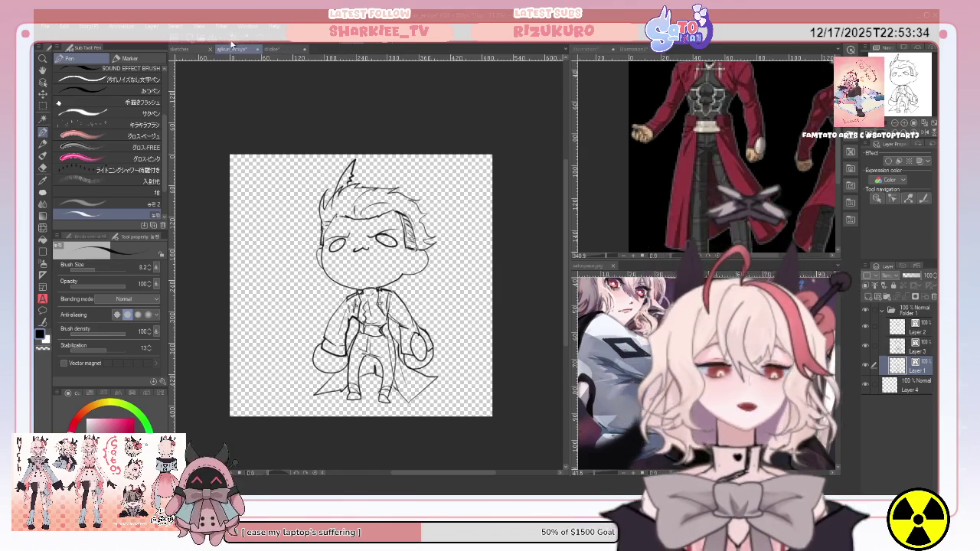
key("ctrl+z")
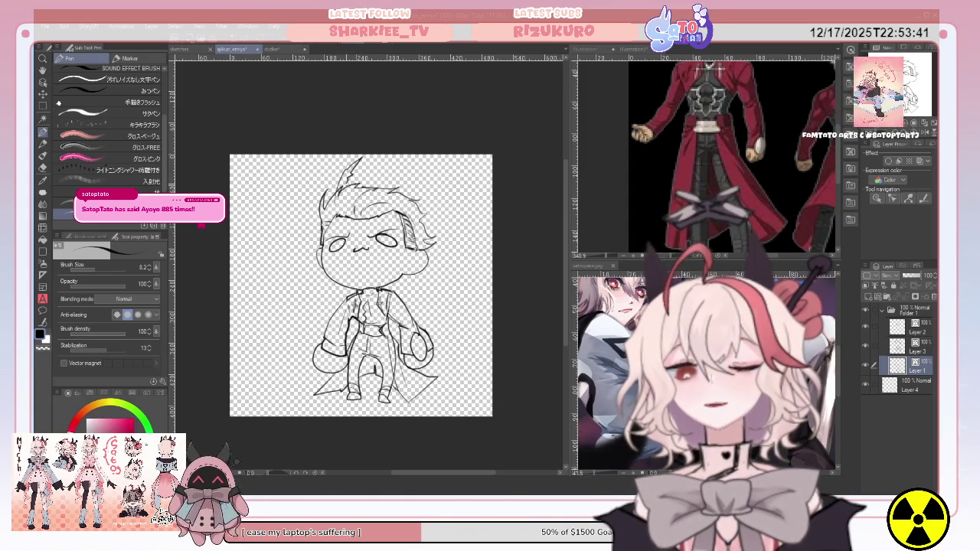
left_click(43, 168)
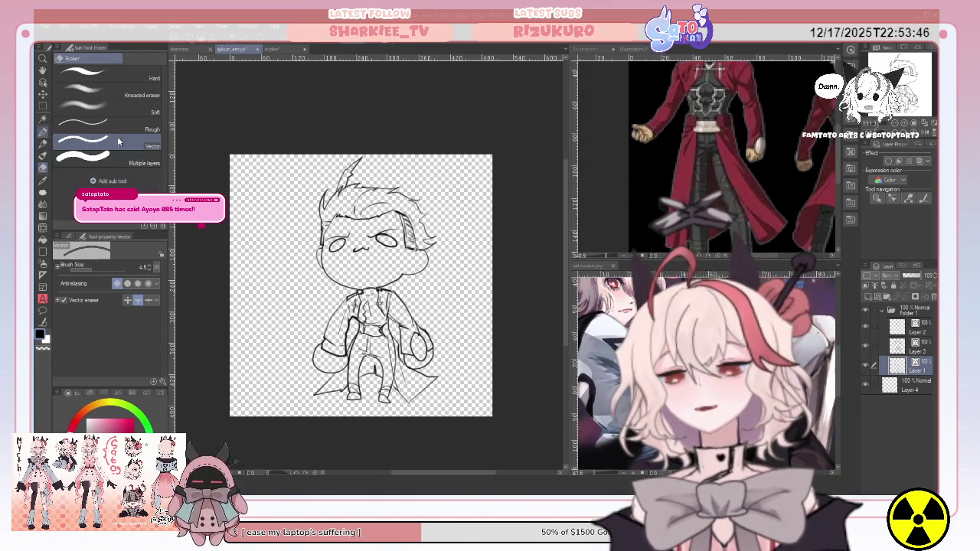
key("p")
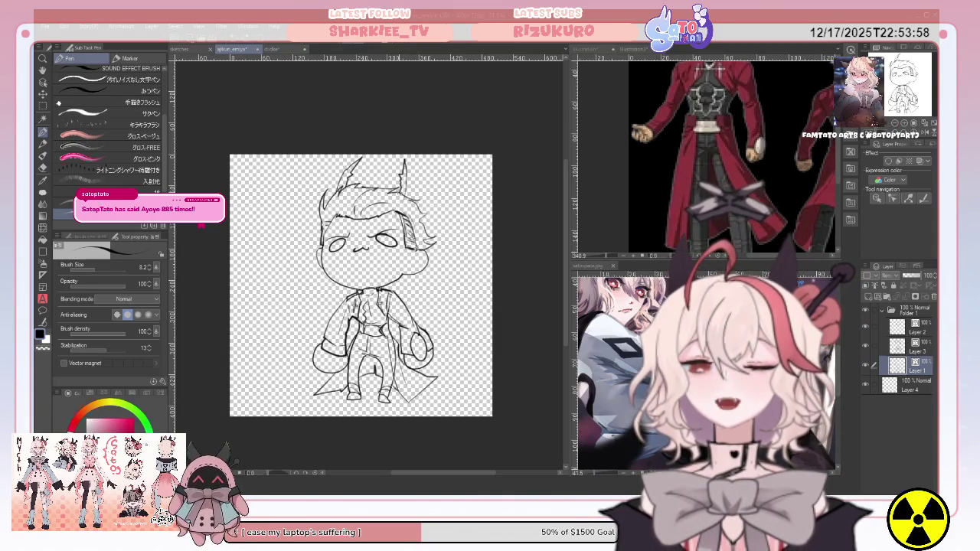
key("e")
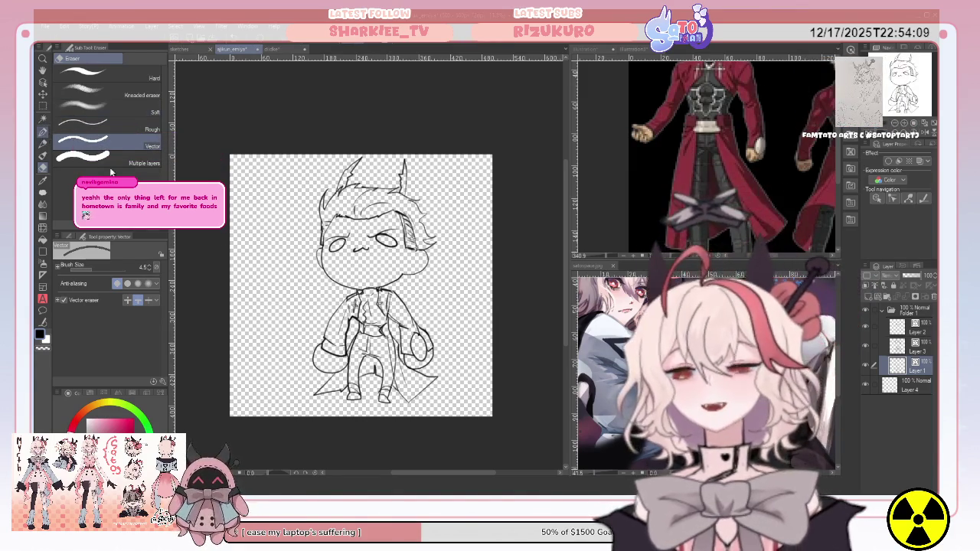
key("p")
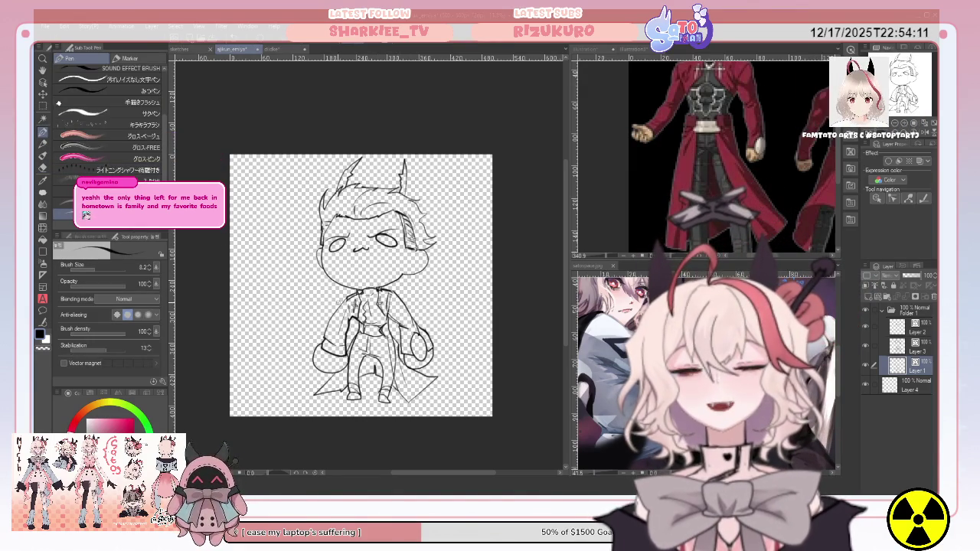
mouse_move(421, 280)
left_mouse_down()
mouse_move(446, 268)
mouse_move(432, 285)
left_mouse_up()
key("ctrl+z")
key("ctrl+z")
key("ctrl+z")
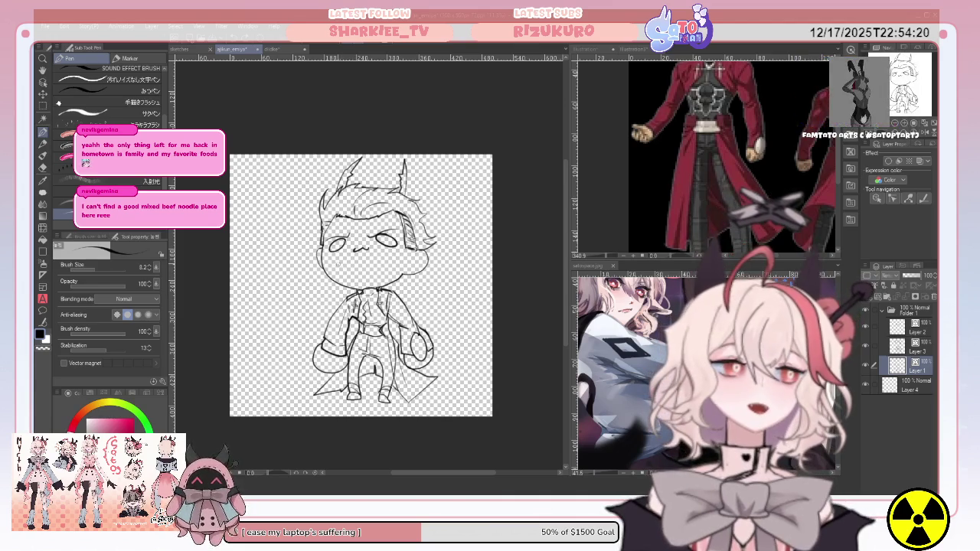
Step: Sketch spiky sword-blade strokes right of the figure, undoing and redoing the unsuccessful ones
left_click_drag(420, 275, 445, 251)
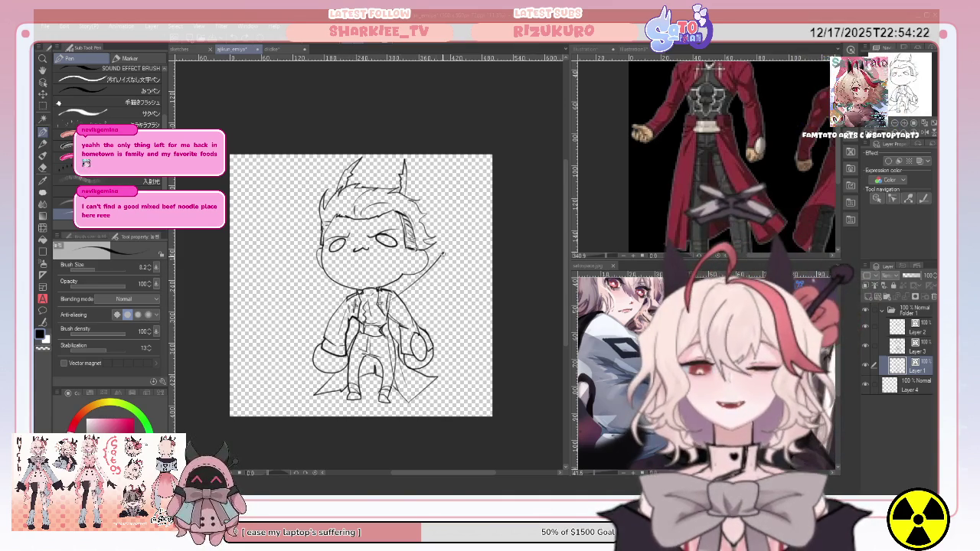
left_click_drag(403, 291, 378, 305)
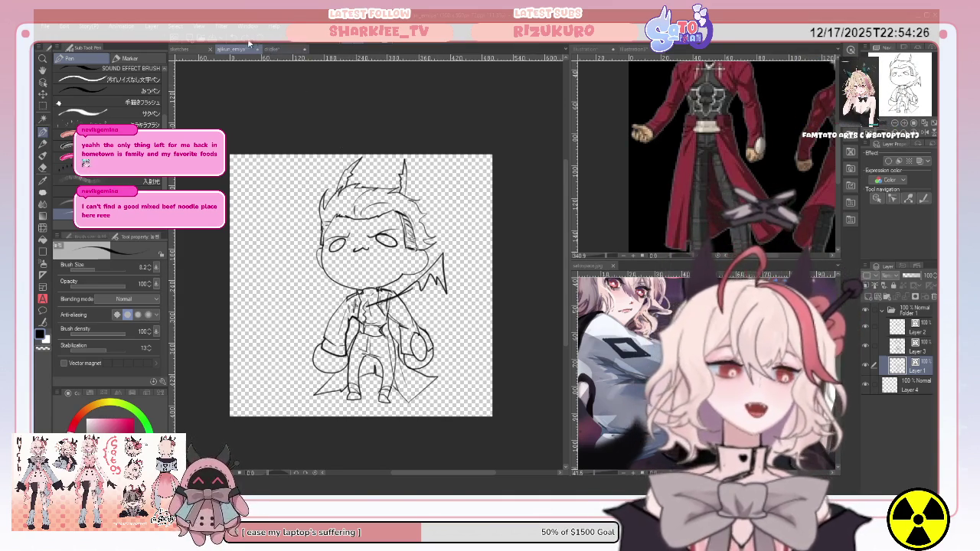
key("ctrl+z")
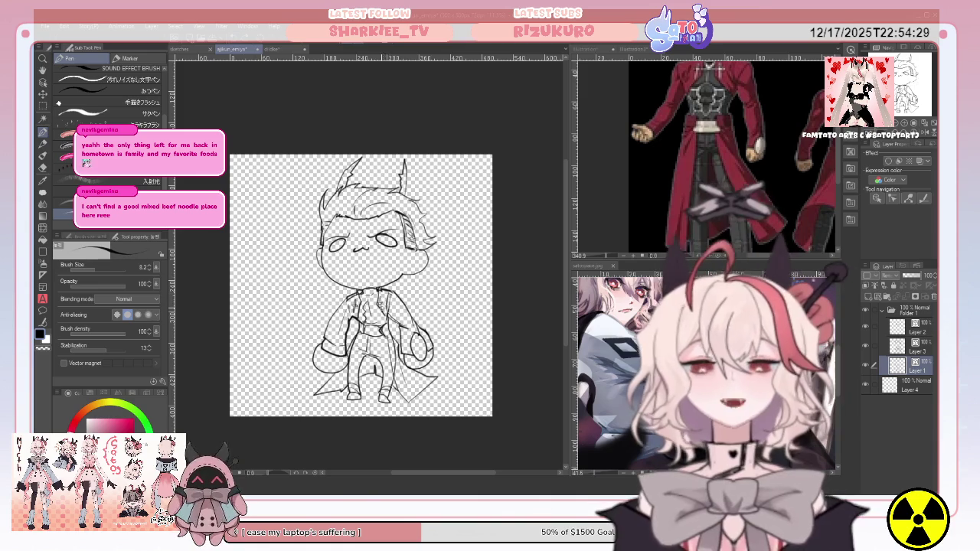
mouse_move(443, 260)
left_mouse_down()
mouse_move(476, 243)
mouse_move(377, 304)
left_mouse_up()
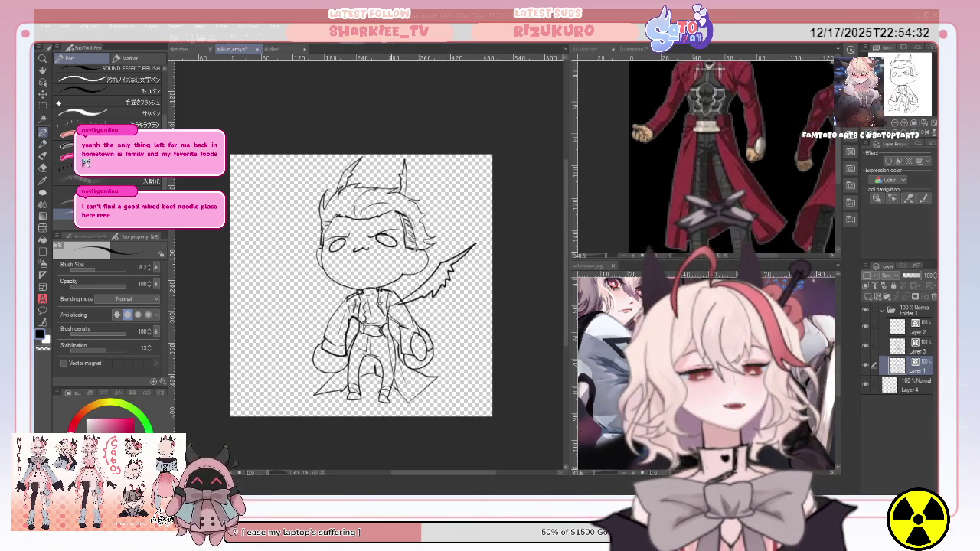
key("ctrl+z")
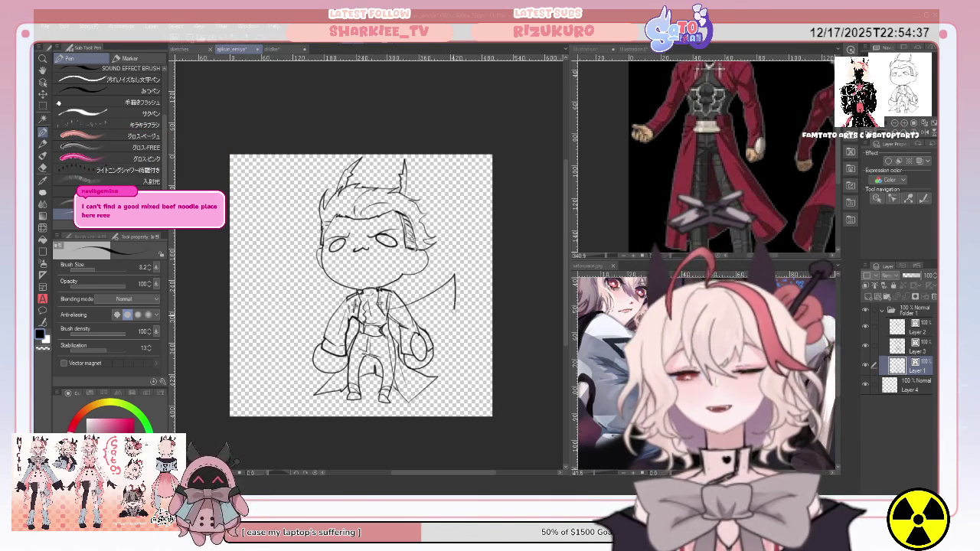
key("ctrl+y")
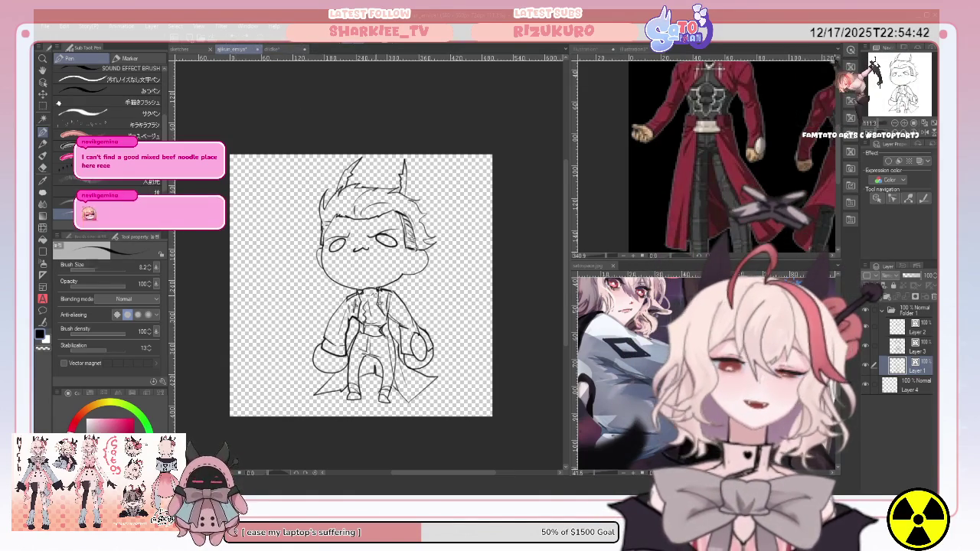
left_click_drag(438, 295, 485, 318)
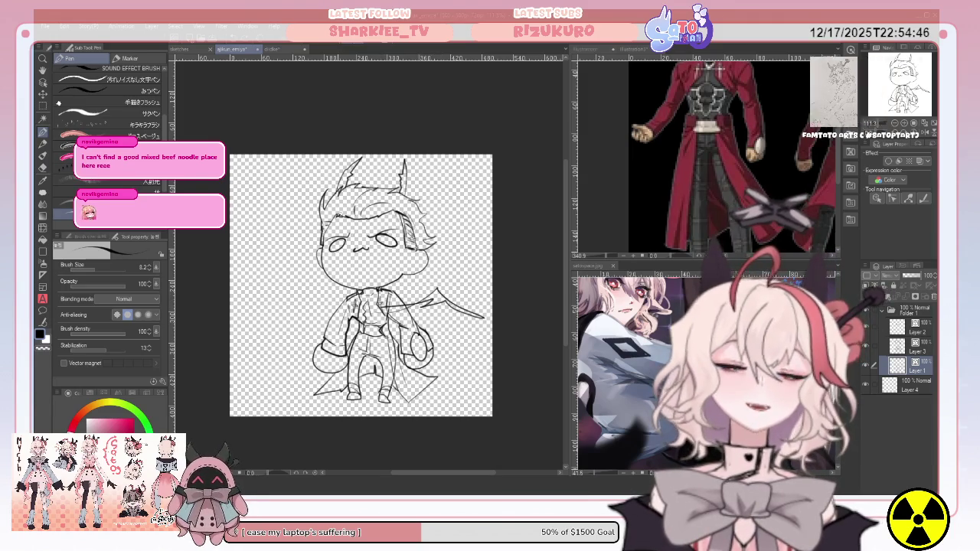
key("ctrl+z")
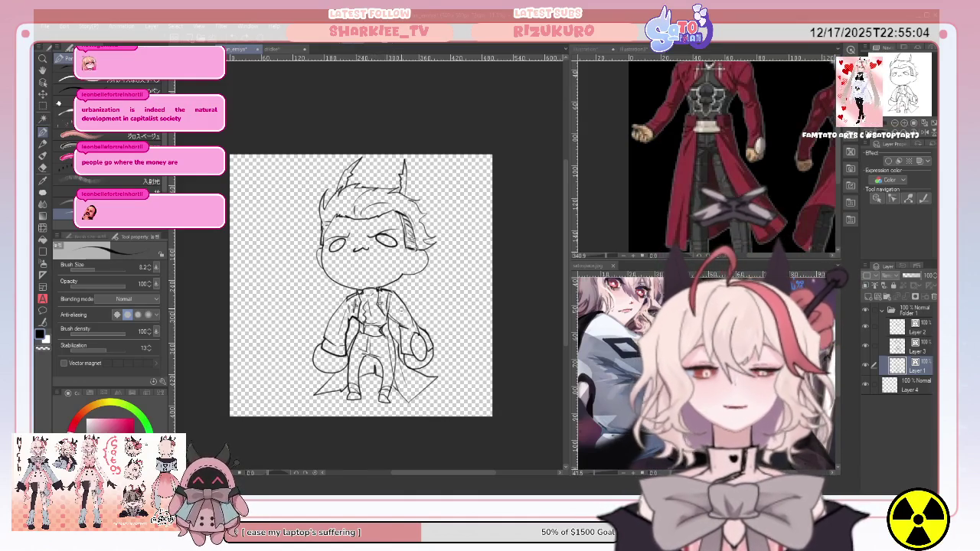
Step: Draw the curved, flaring coat edge on the chibi's right side
left_click_drag(415, 282, 453, 339)
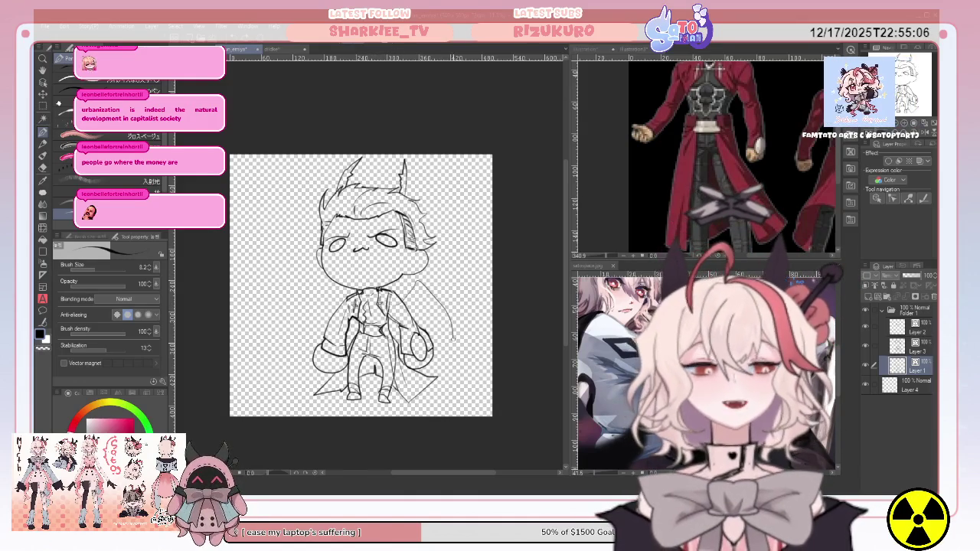
left_click_drag(430, 299, 452, 343)
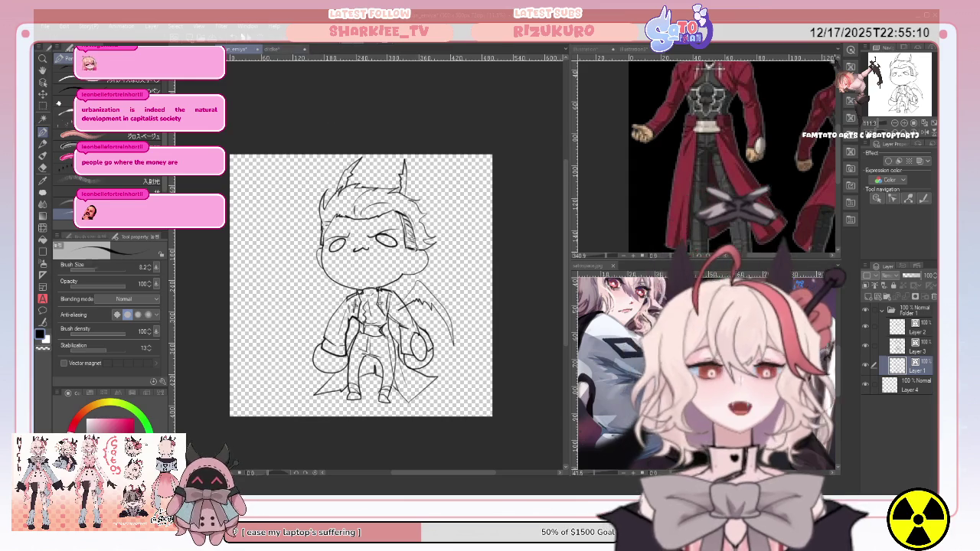
key("ctrl+z")
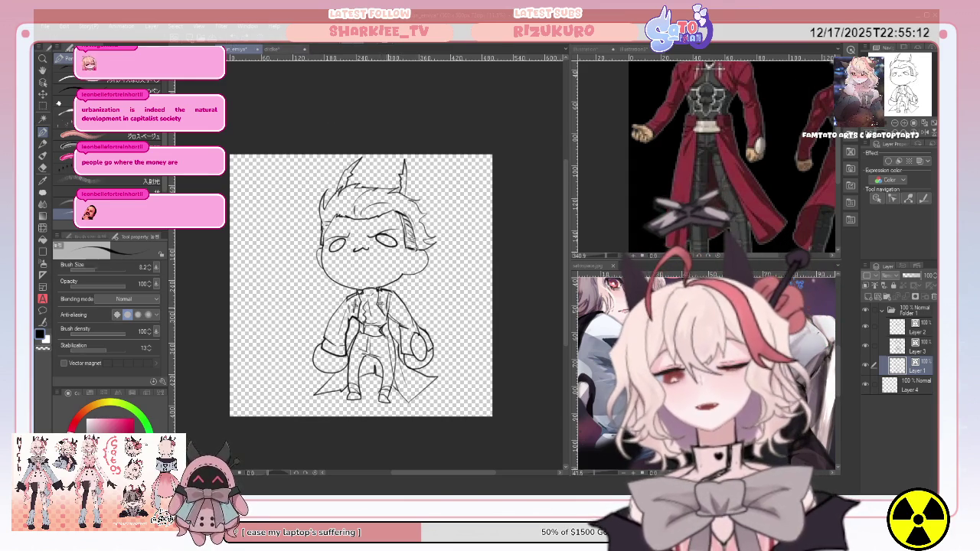
left_click_drag(400, 304, 427, 291)
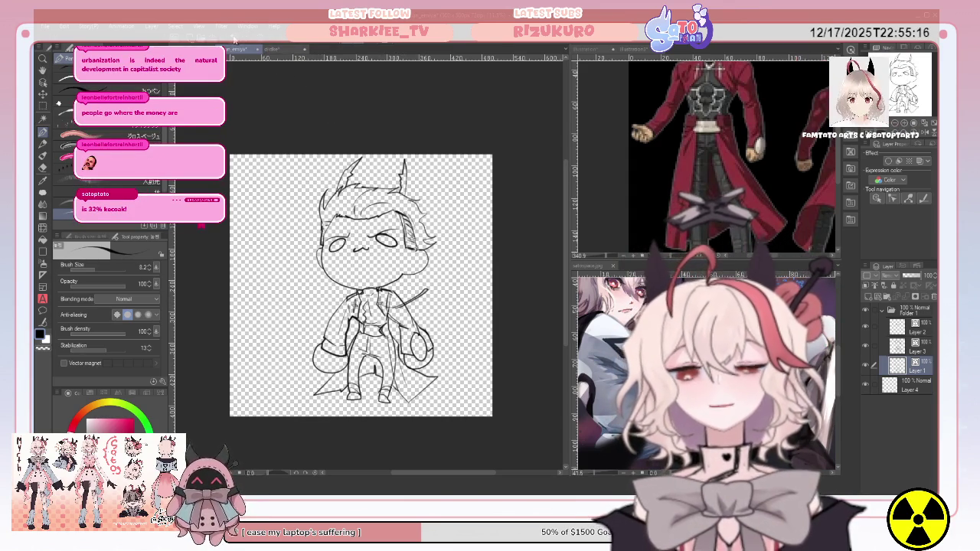
left_click_drag(404, 307, 449, 279)
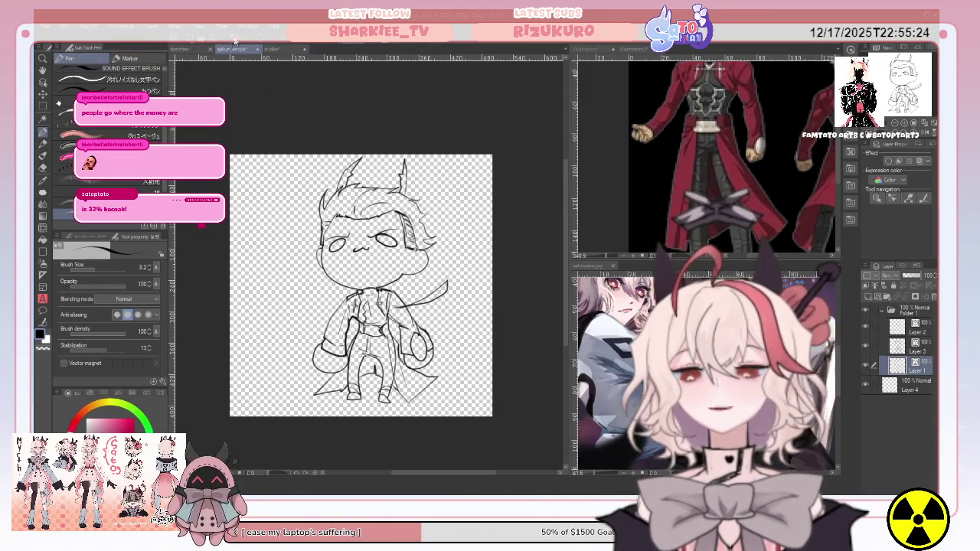
left_click_drag(404, 307, 443, 278)
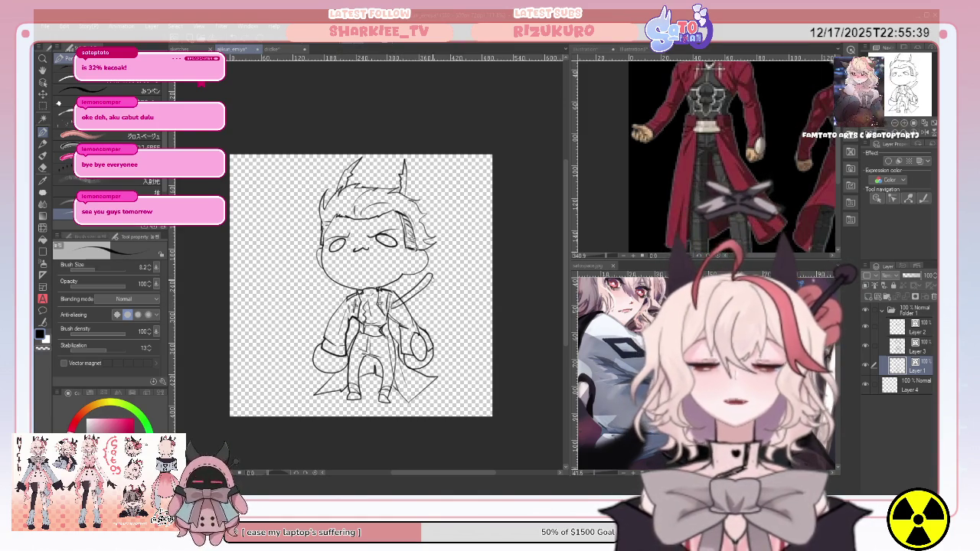
Step: Draw the sword line diagonally past the coat, touching it up with the vector eraser
left_click_drag(430, 268, 471, 310)
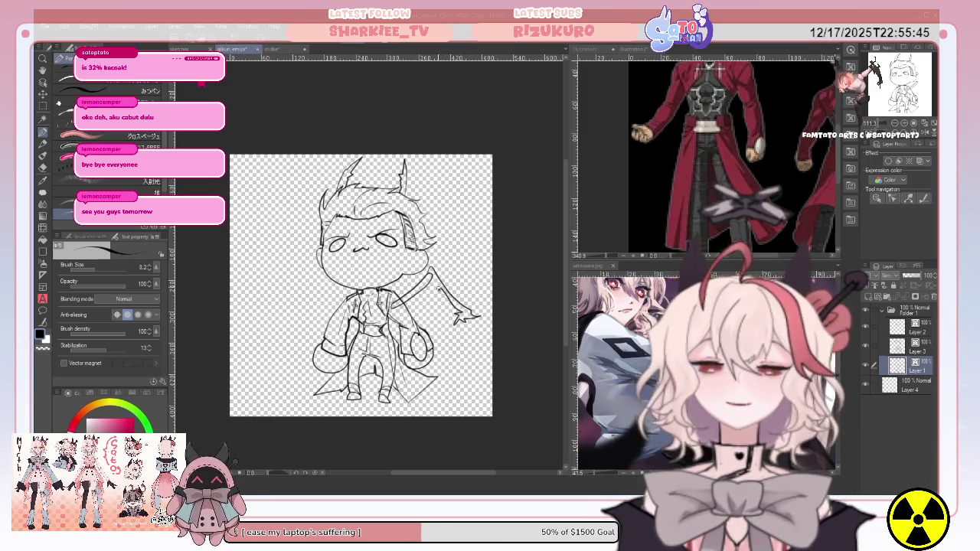
left_click_drag(432, 277, 441, 289)
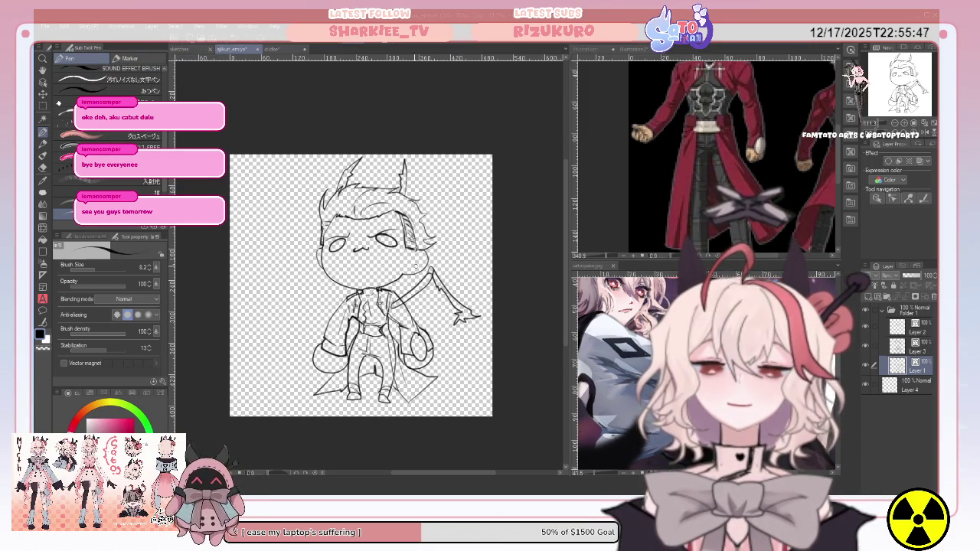
left_click(43, 168)
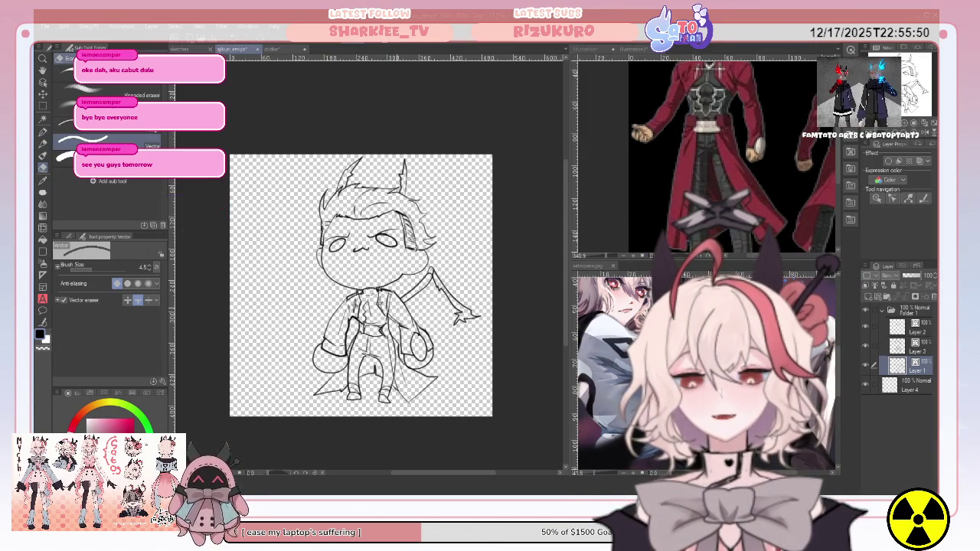
key("p")
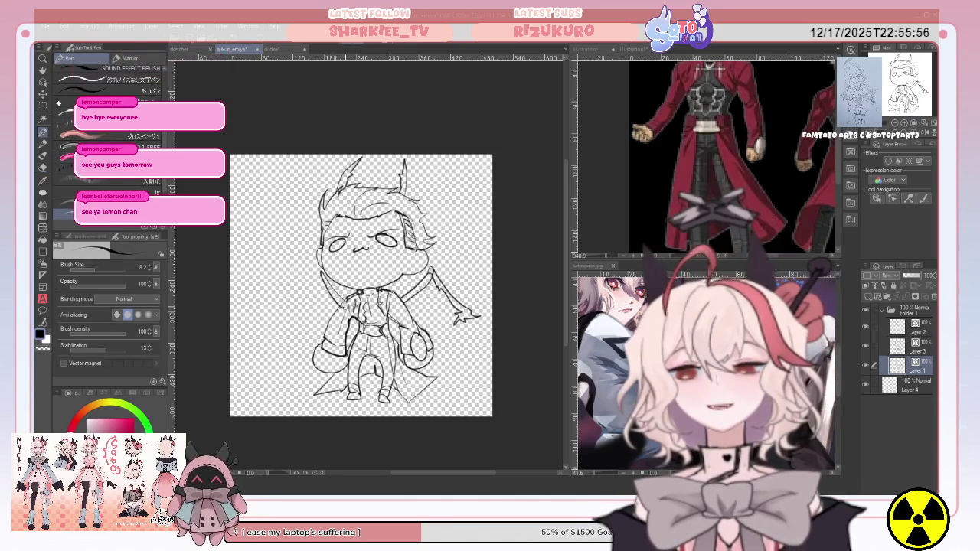
left_click(43, 168)
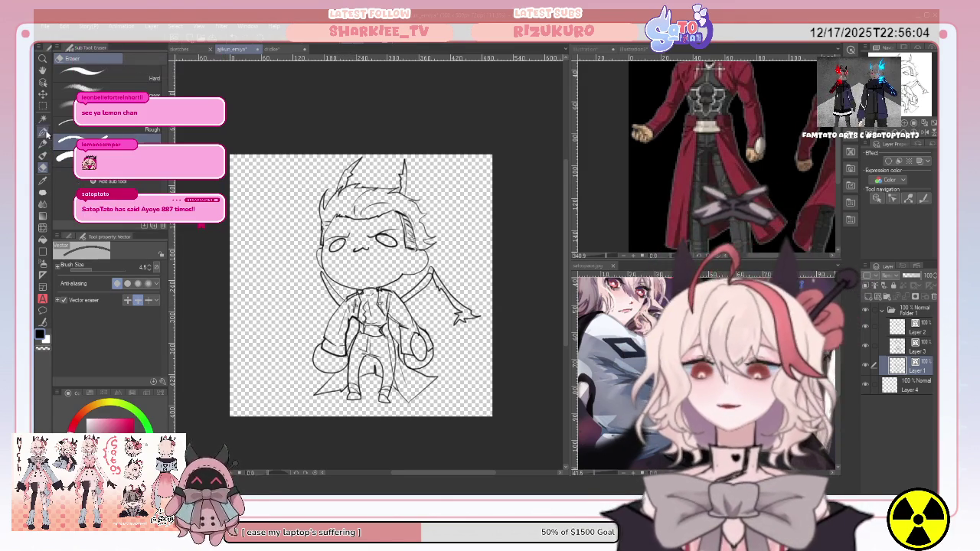
left_click(43, 132)
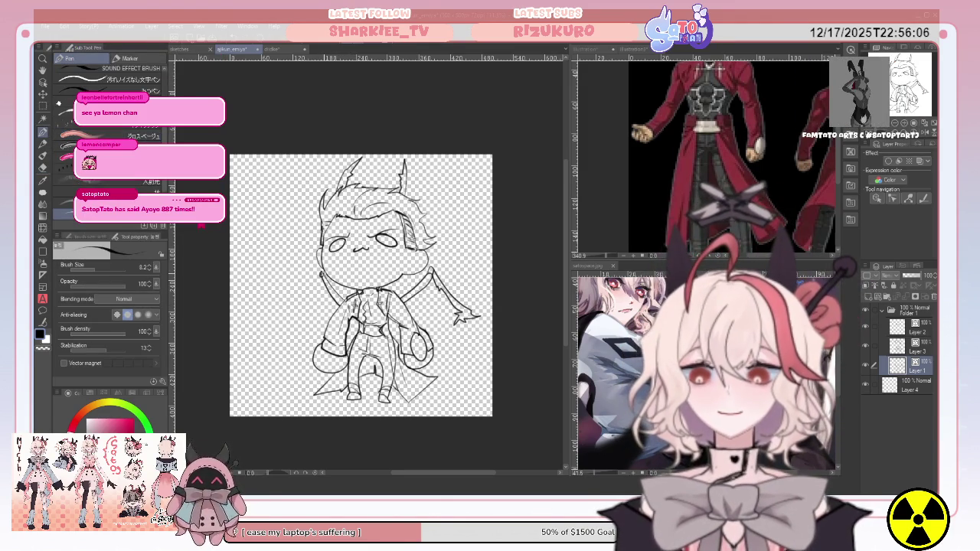
Step: Add a spiky coat flare beside the left arm and a stroke at the coat's lower right
left_click_drag(315, 280, 291, 303)
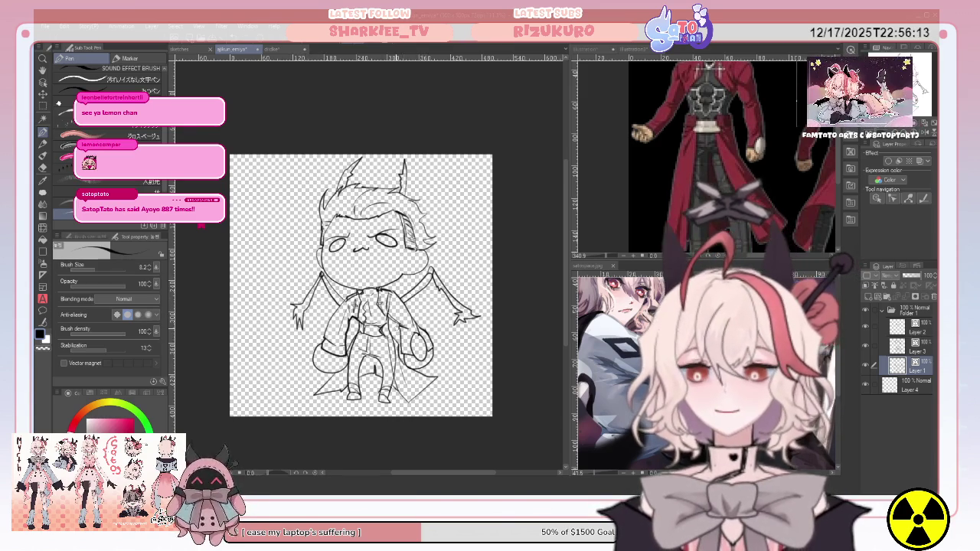
left_click_drag(433, 341, 462, 369)
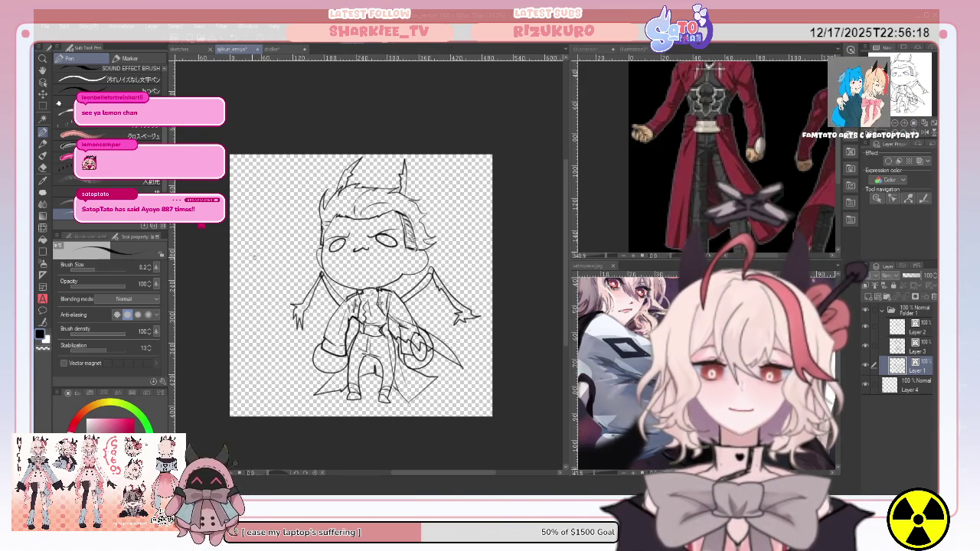
left_click(44, 173)
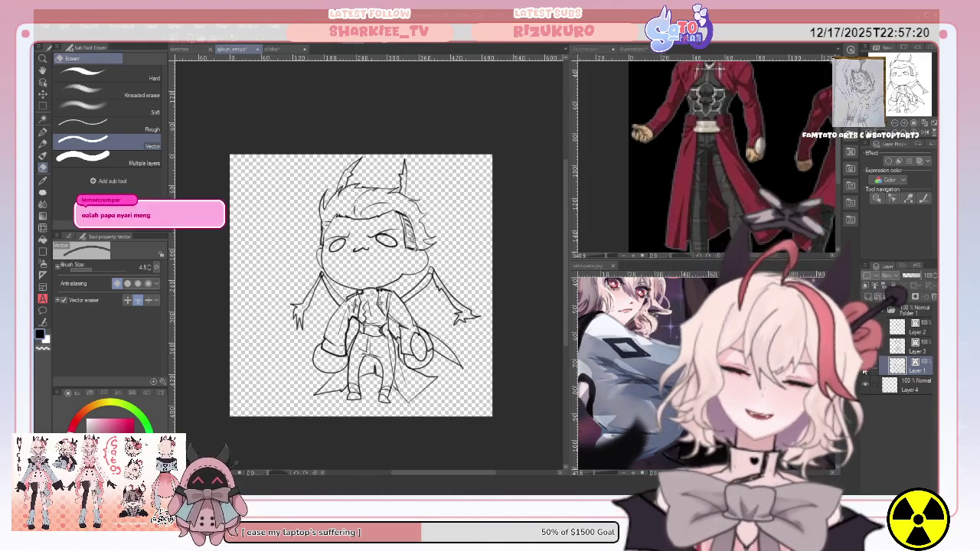
left_click(865, 365)
left_click(865, 365)
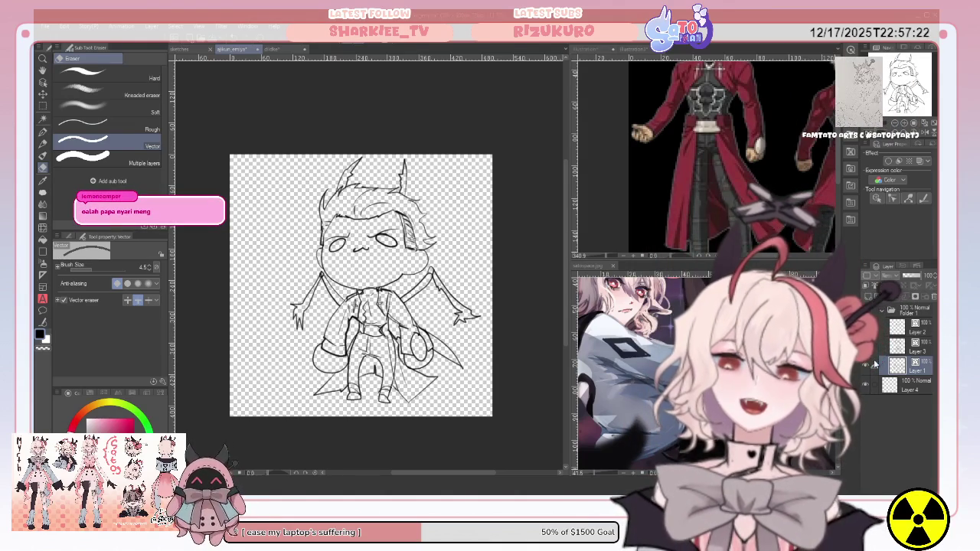
left_click(880, 345)
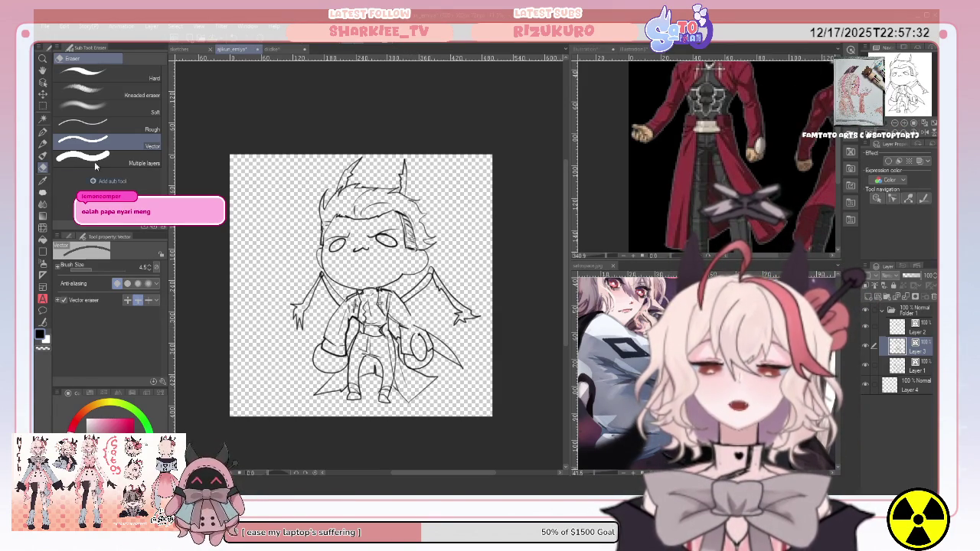
key("p")
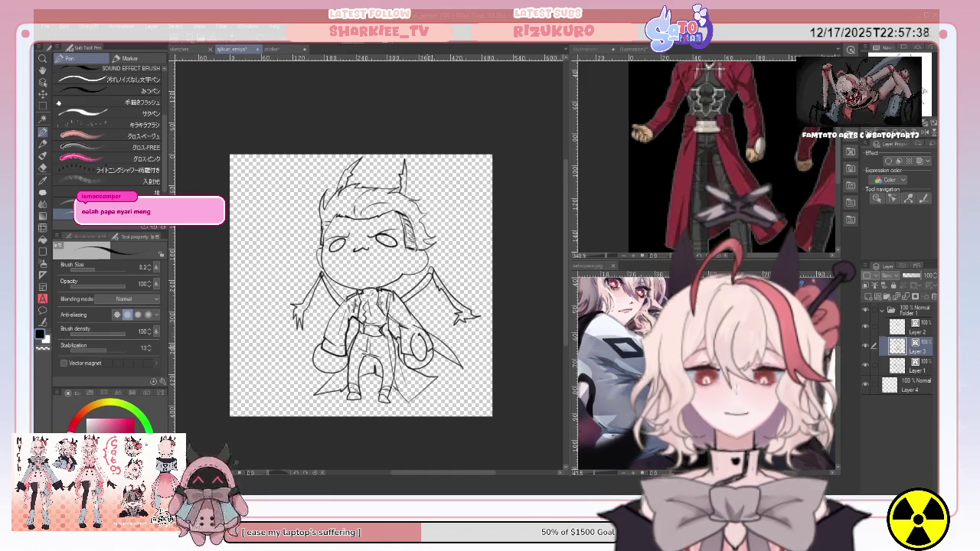
left_click(866, 346)
left_click(866, 346)
left_click(917, 366)
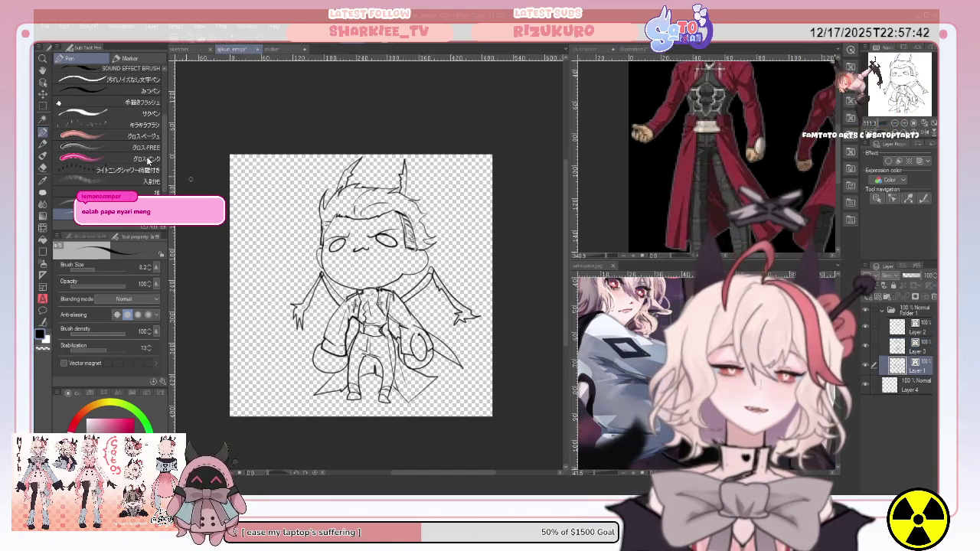
key("e")
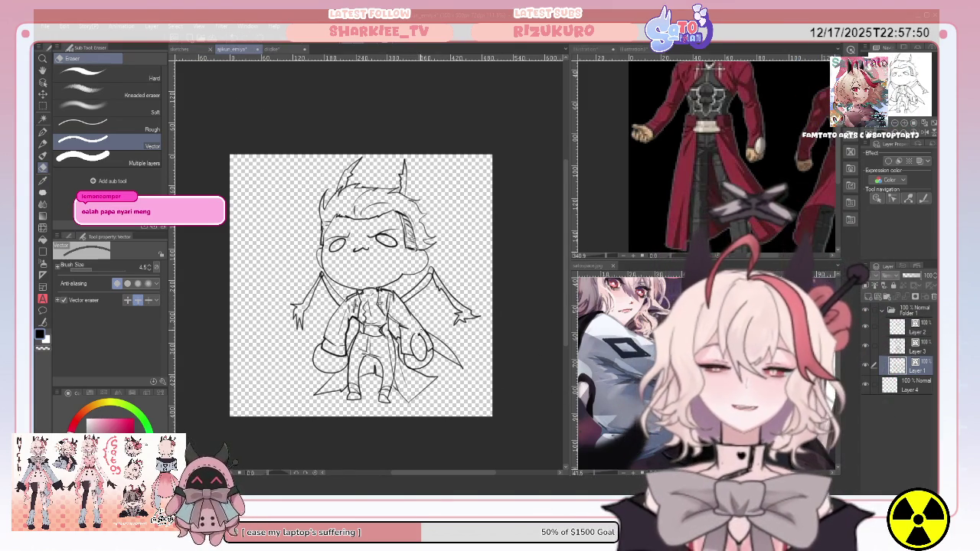
key("alt+bracketright")
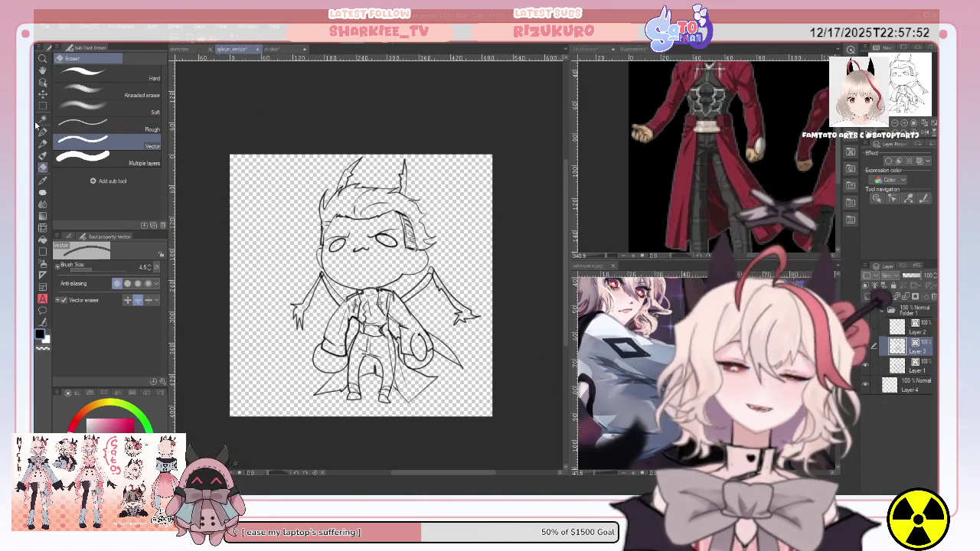
left_click(42, 133)
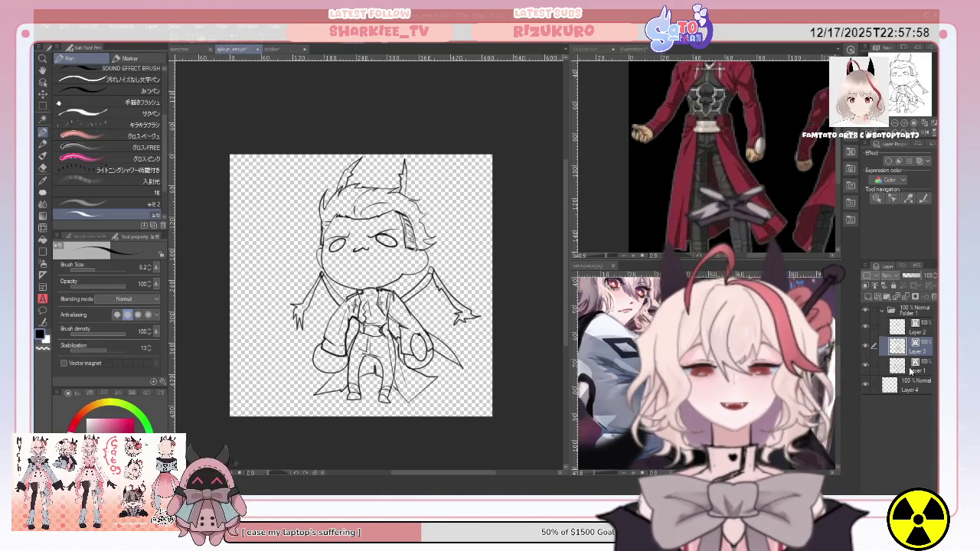
left_click(870, 366)
left_click(866, 367)
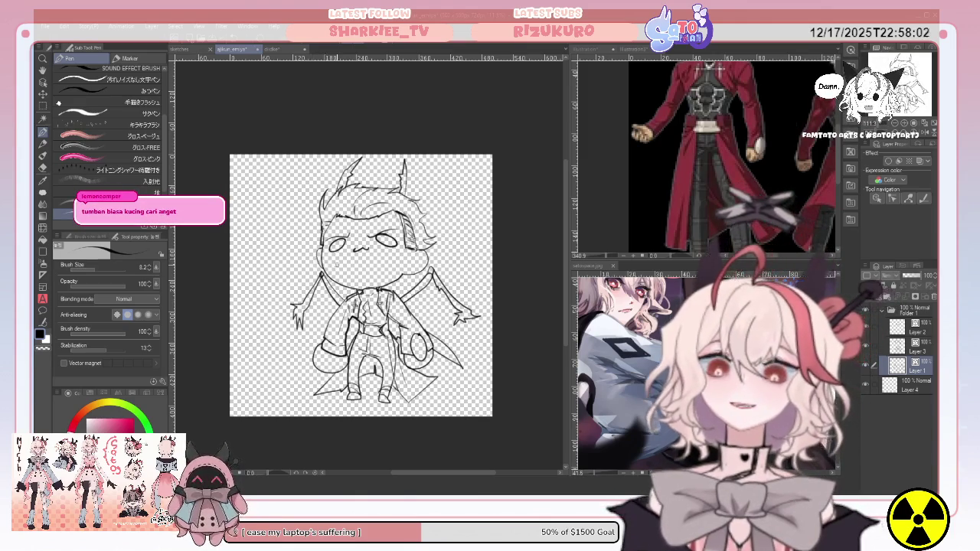
Step: Draw the diagonal blade down-left from the left arm, then toggle Folder 1 to check the lines
left_click_drag(315, 325, 259, 356)
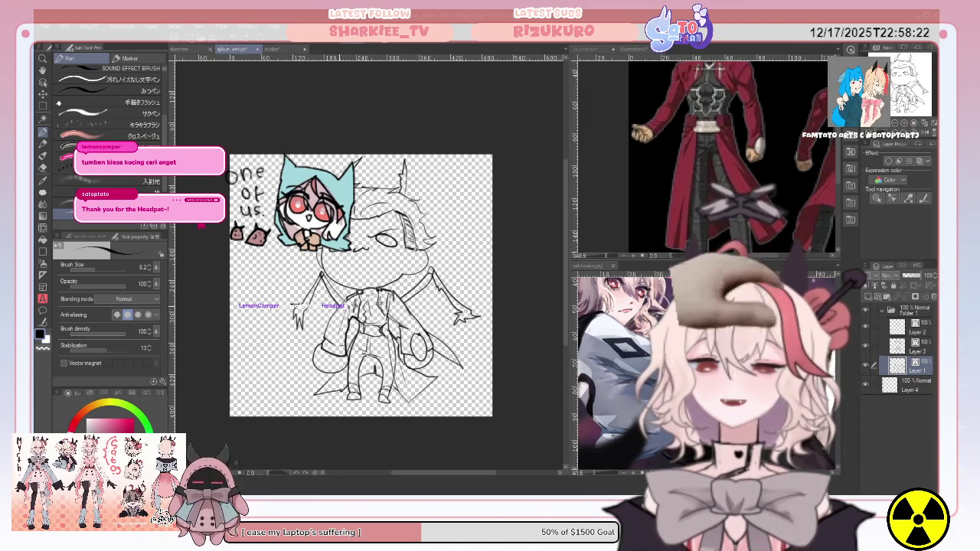
left_click_drag(302, 329, 273, 356)
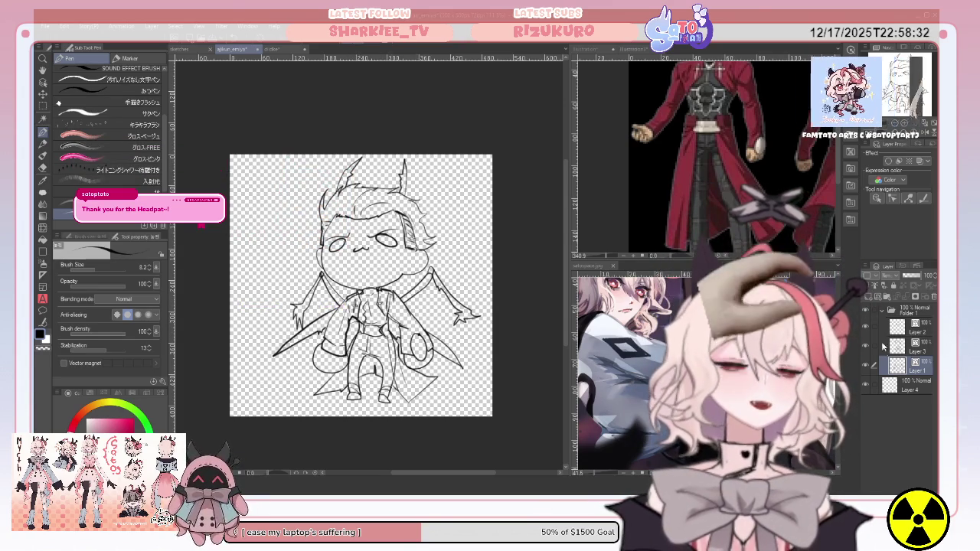
left_click(888, 310)
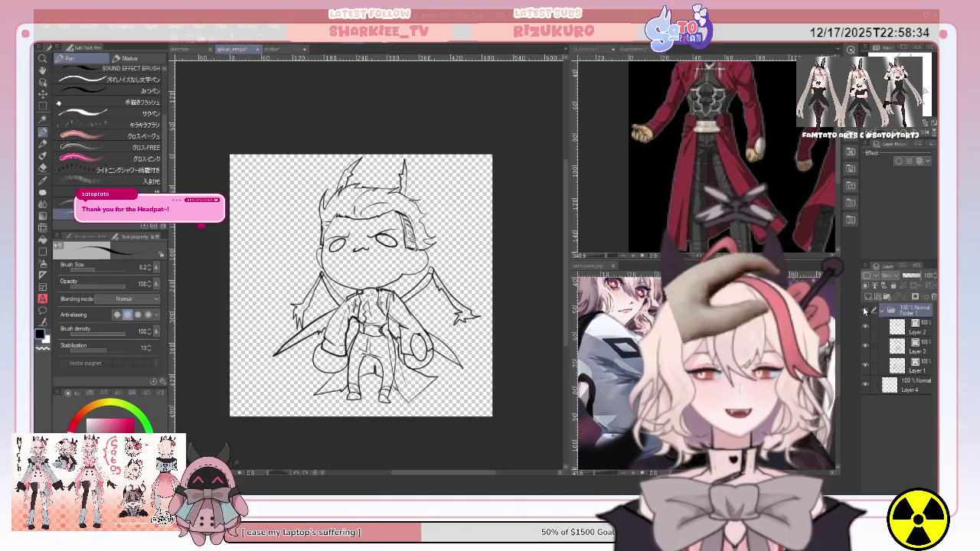
left_click(866, 310)
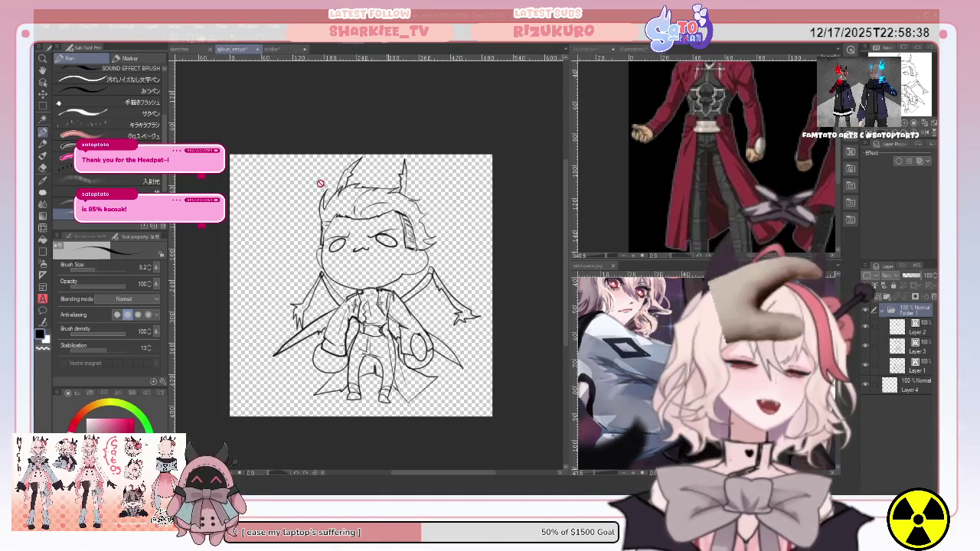
Step: Auto-select the chibi's body and full figure outline, then collapse Folder 1
key("w")
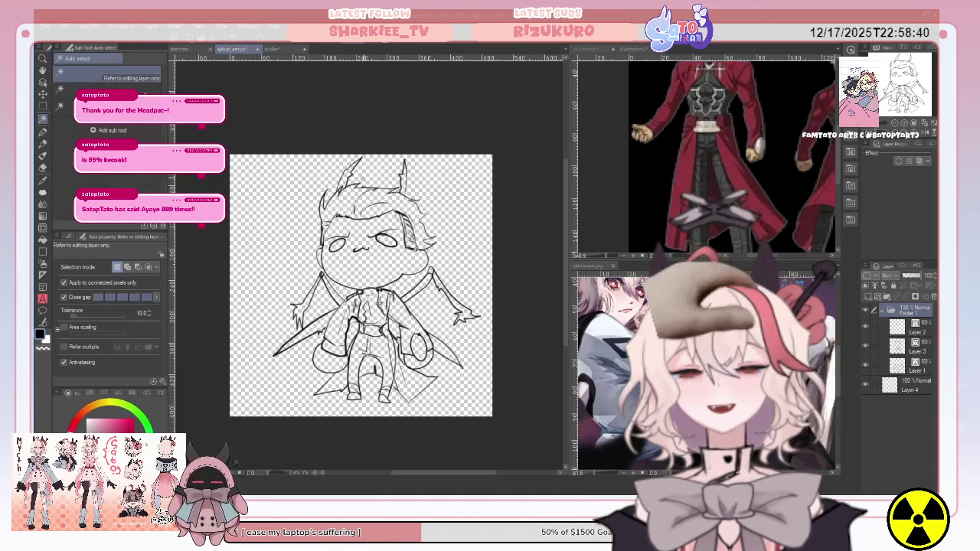
left_click(367, 181)
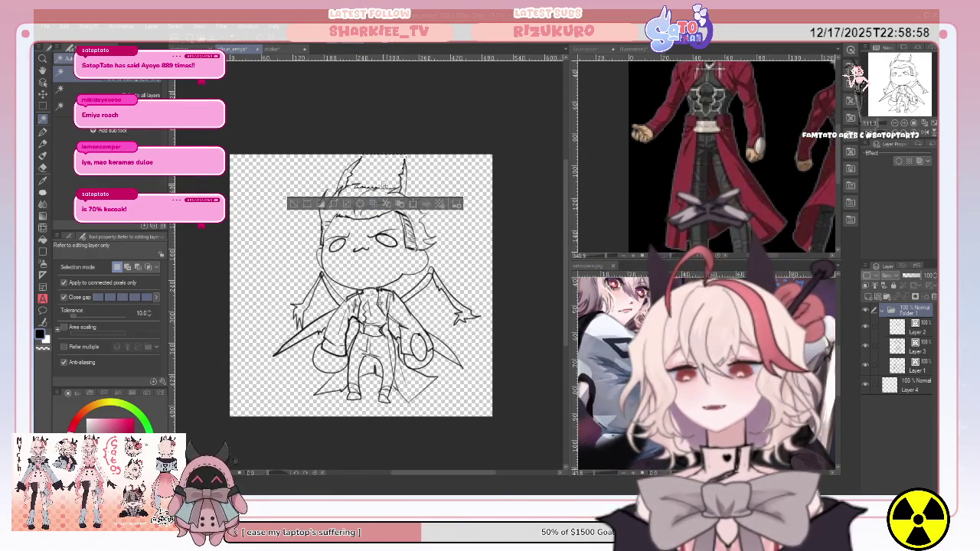
left_click(404, 289)
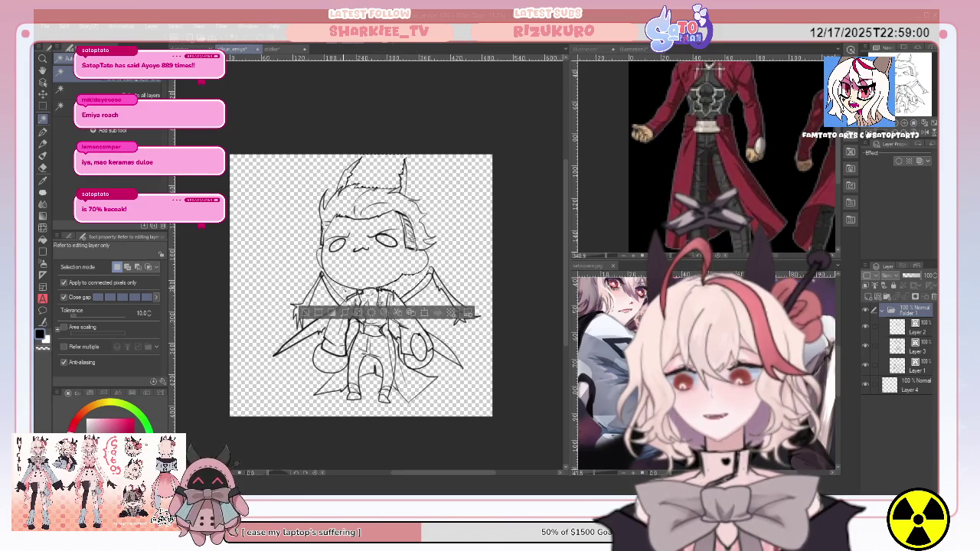
left_click(303, 243)
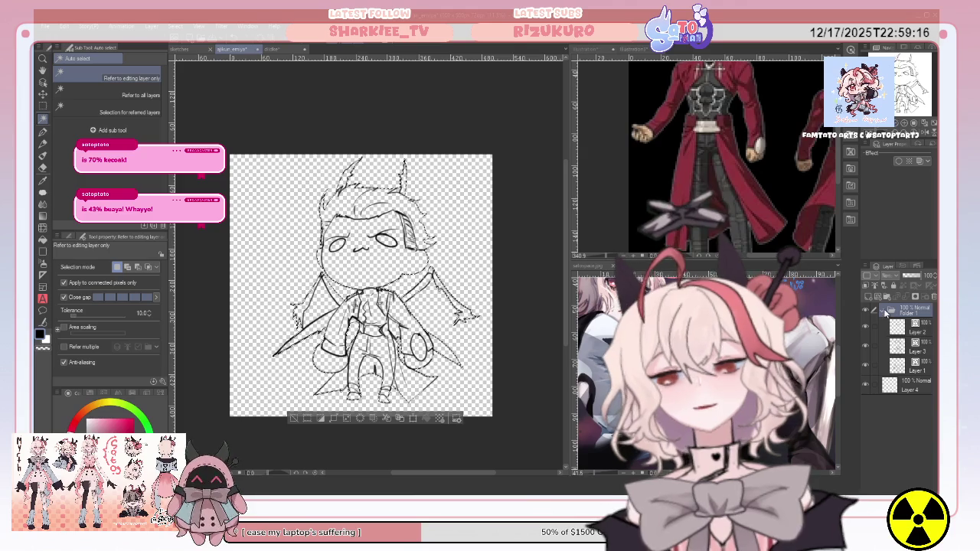
left_click(886, 311)
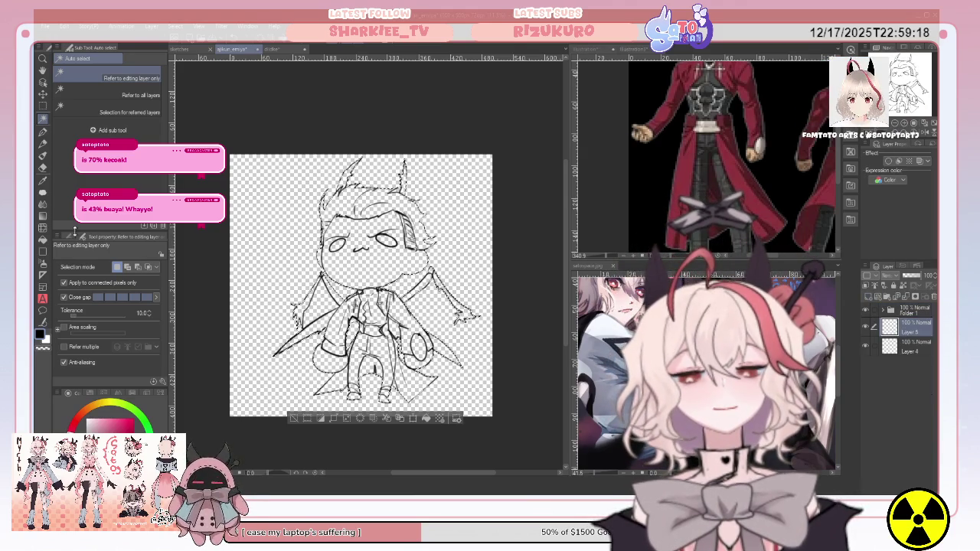
Step: Sample a tan skin colour from the reference image
left_click(636, 136)
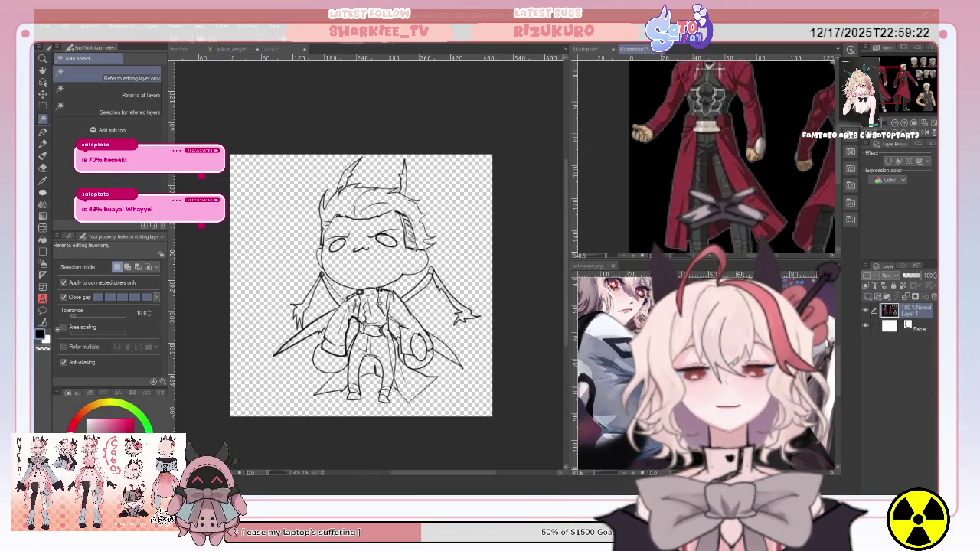
key("i")
left_click(642, 134)
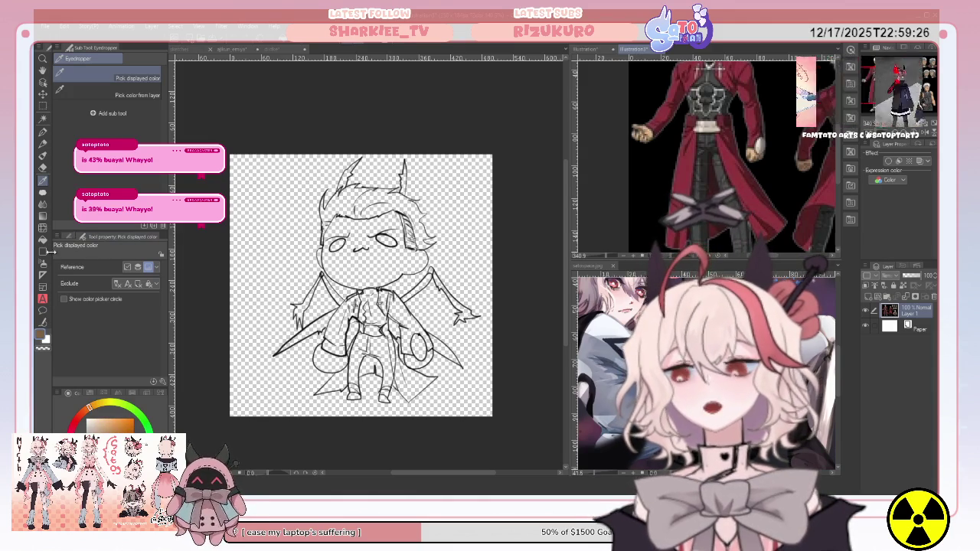
Step: Lasso-fill the whole character silhouette with the base colour, then deselect
key("u")
left_click(97, 130)
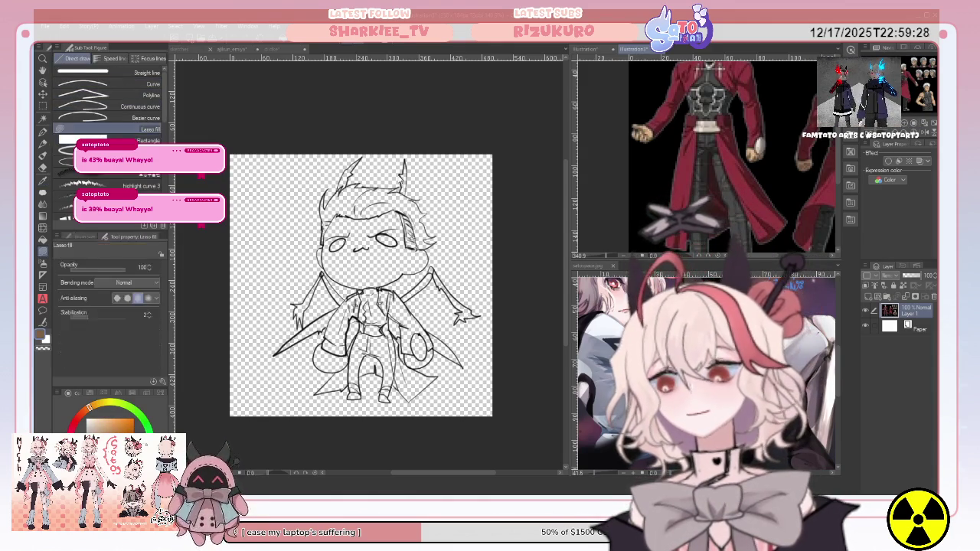
mouse_move(494, 360)
left_mouse_down()
mouse_move(496, 369)
mouse_move(452, 188)
left_mouse_up()
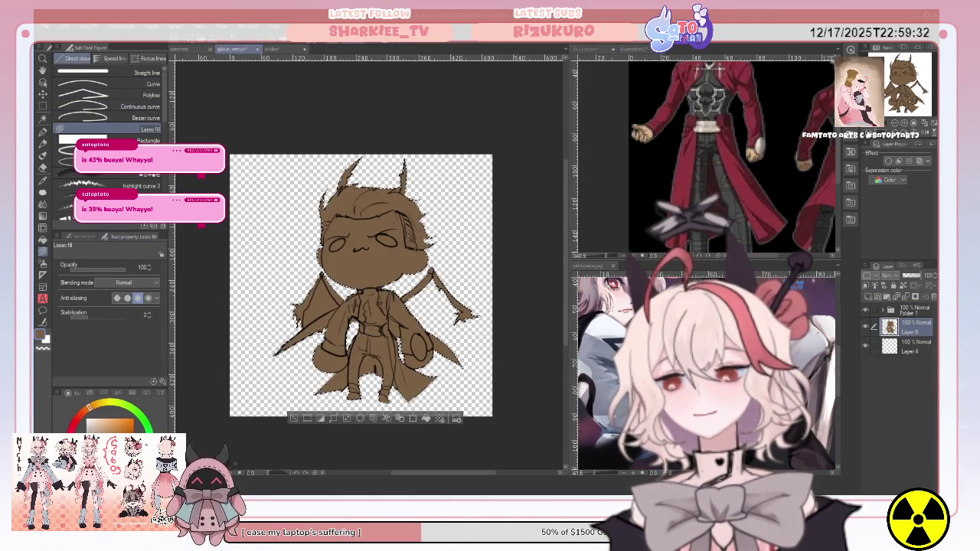
key("ctrl+d")
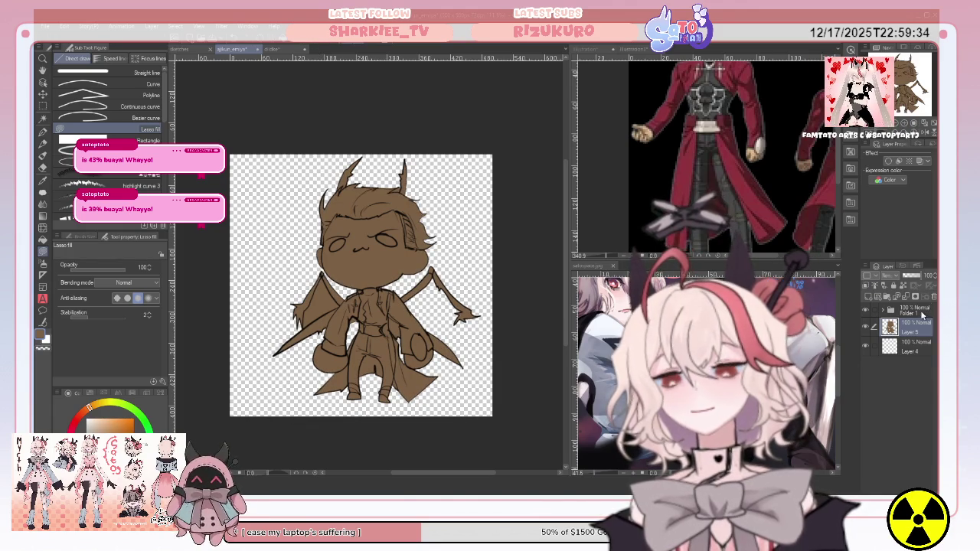
key("alt+bracketright")
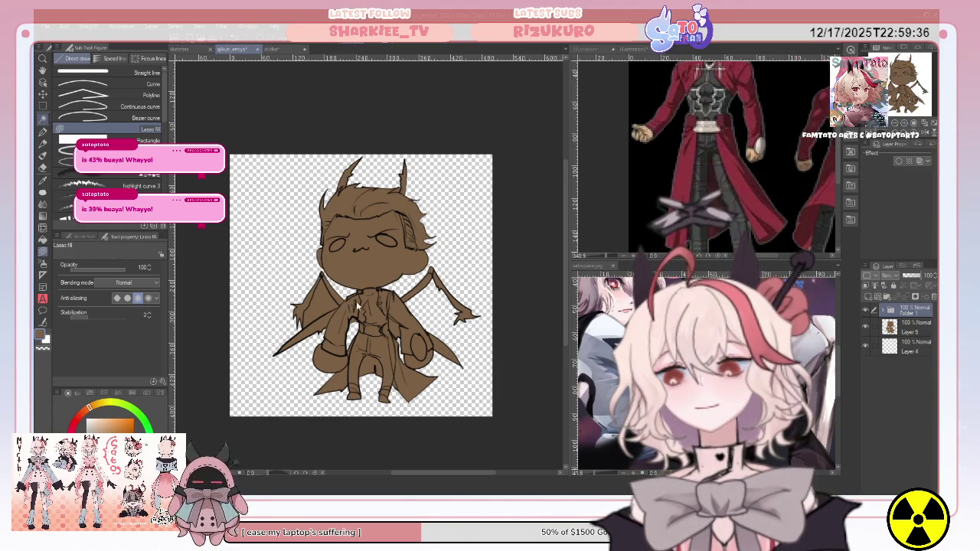
Step: Select the left wing area on Layer 5 and bring up another reference image of the character
left_click(42, 119)
left_click(318, 303)
left_click(919, 327)
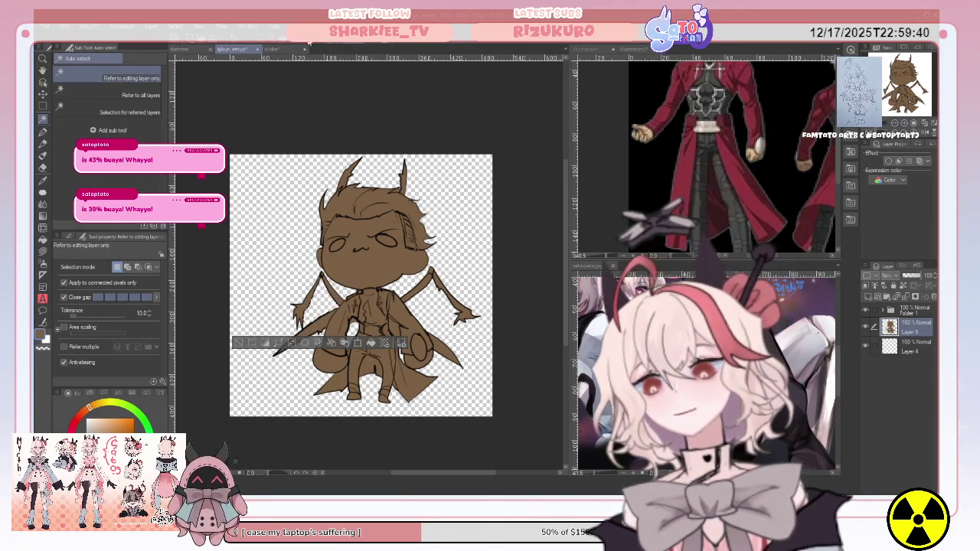
left_click(632, 49)
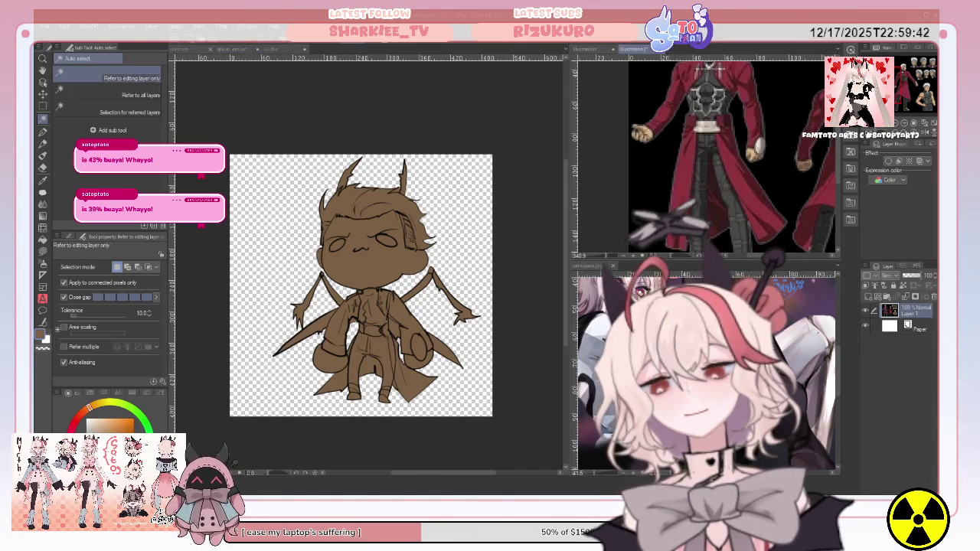
left_click(586, 50)
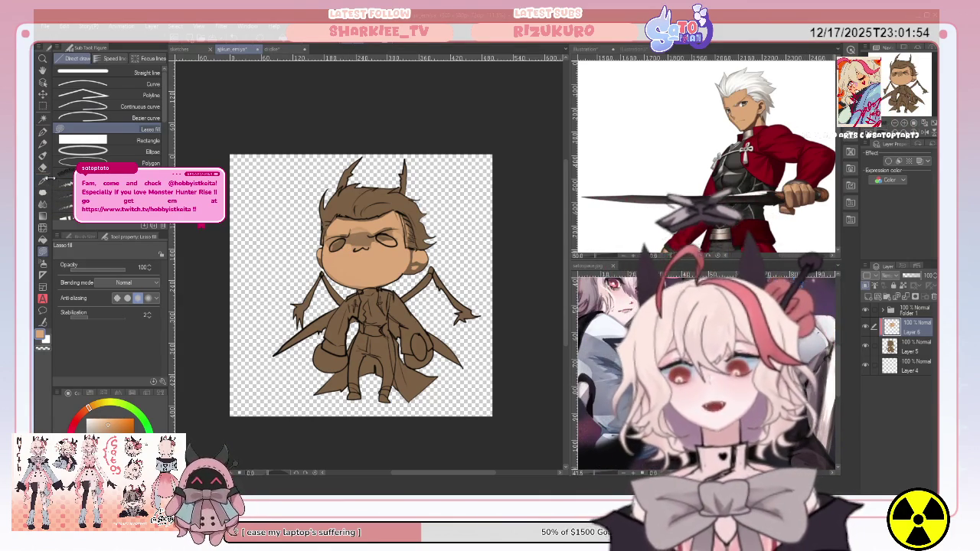
Step: Brush the brown hair down over the forehead and undo an accidental full tan fill
left_click(43, 154)
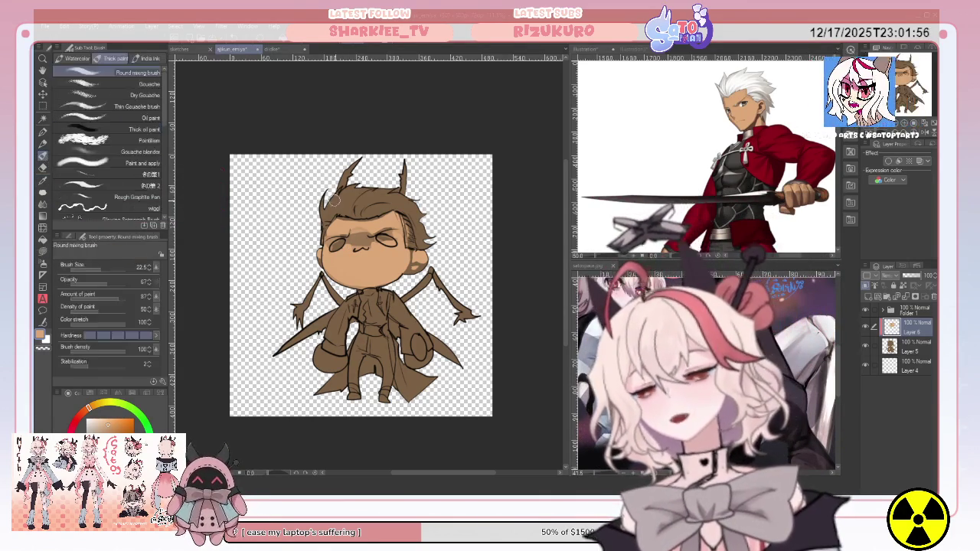
left_click_drag(333, 199, 356, 237)
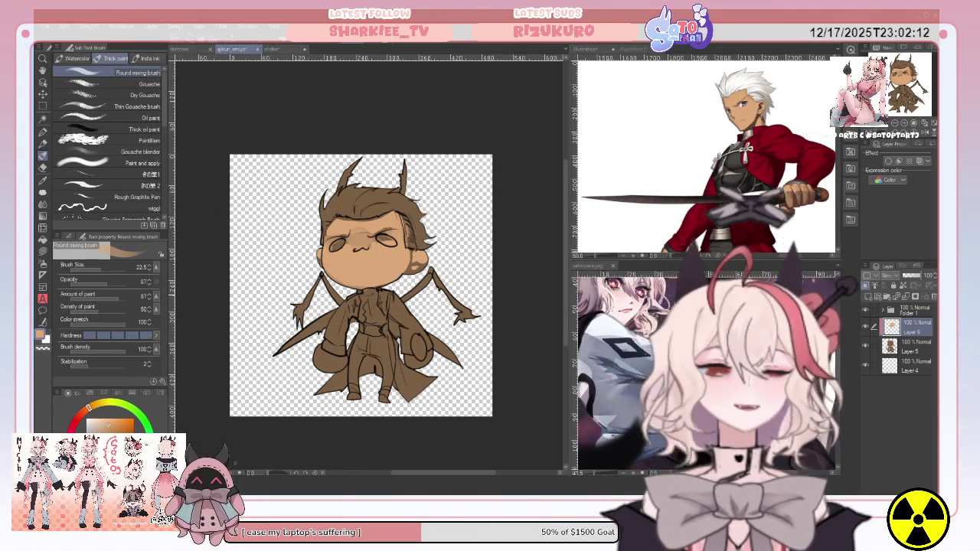
left_click(45, 240)
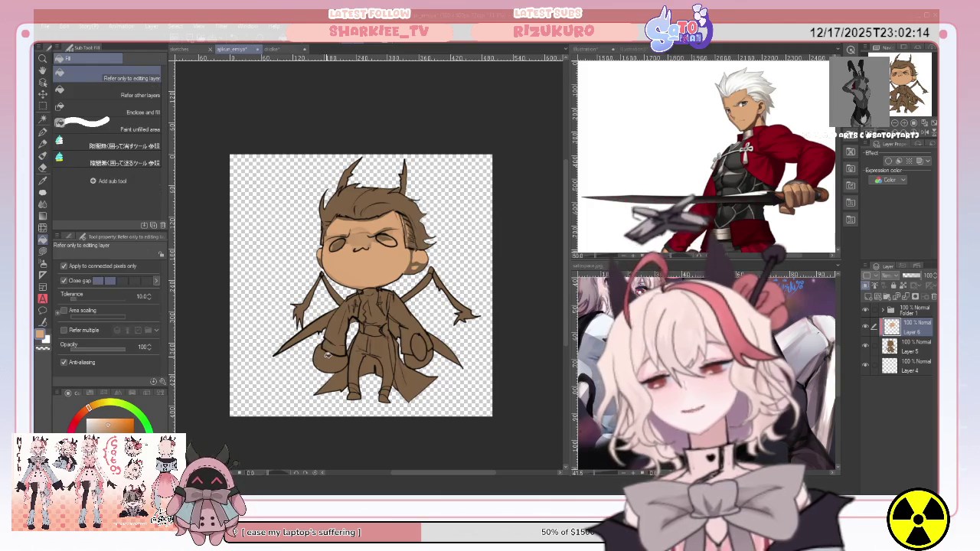
left_click(424, 335)
key("ctrl+z")
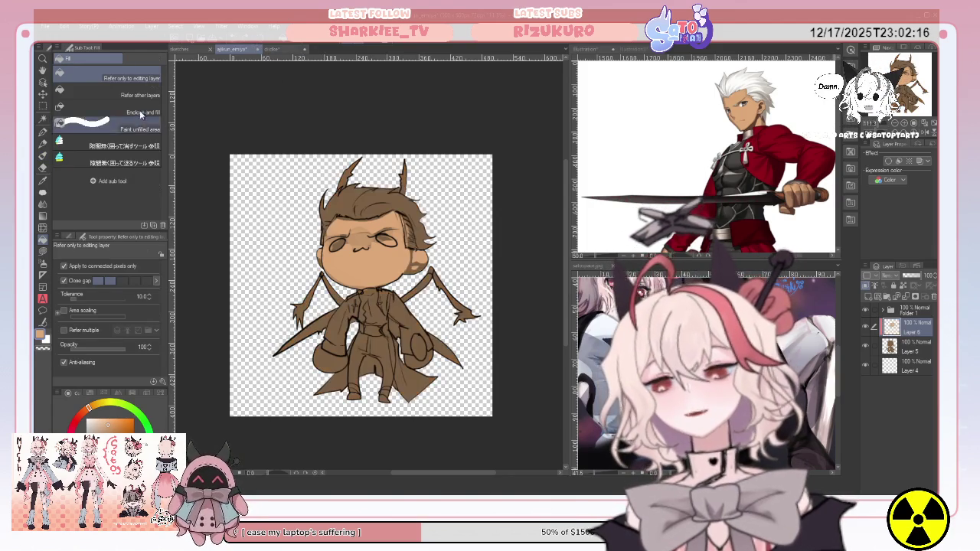
Step: Turn on Refer other layers for the Fill tool and fill the left hand tan
left_click(137, 95)
left_click(331, 357)
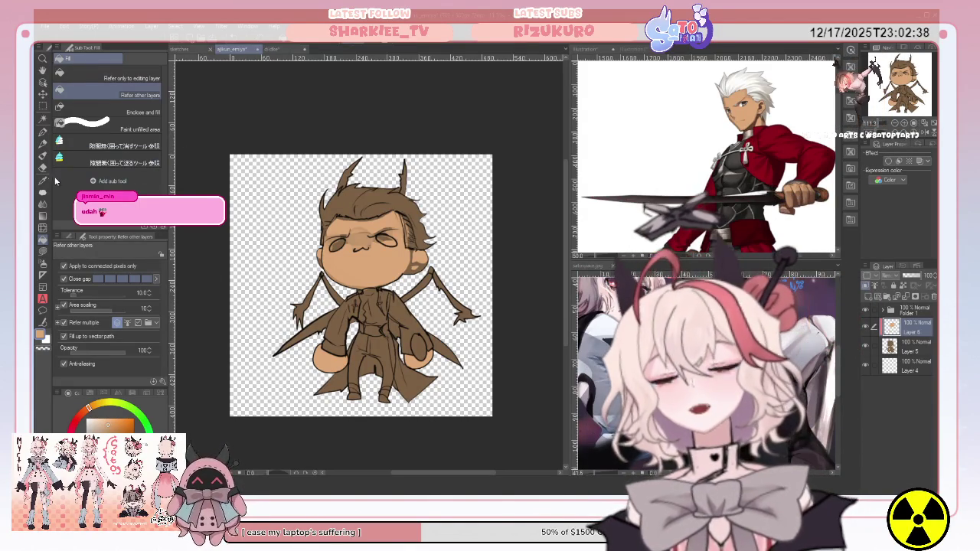
left_click(44, 181)
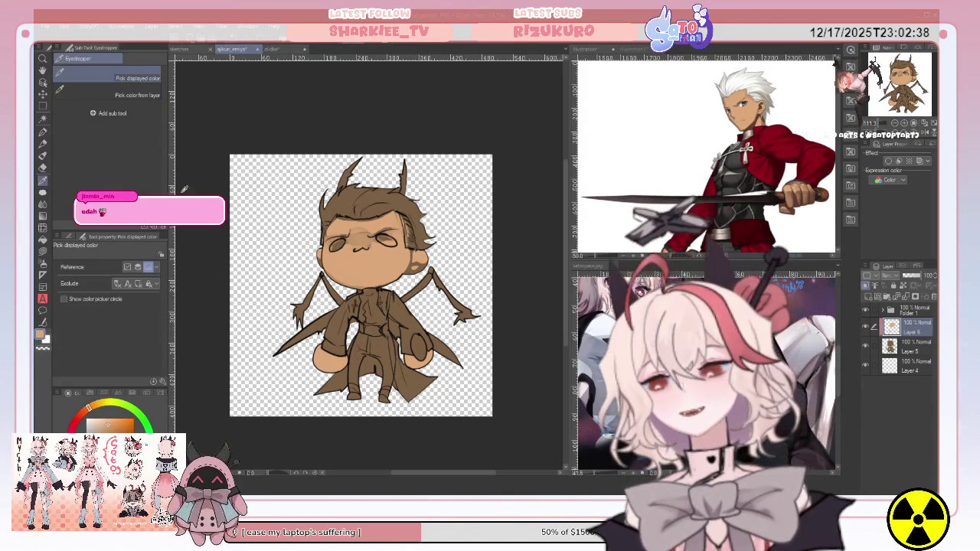
Step: Sample the reference's red coat colour and fill a red patch over the shoulder
left_click(43, 251)
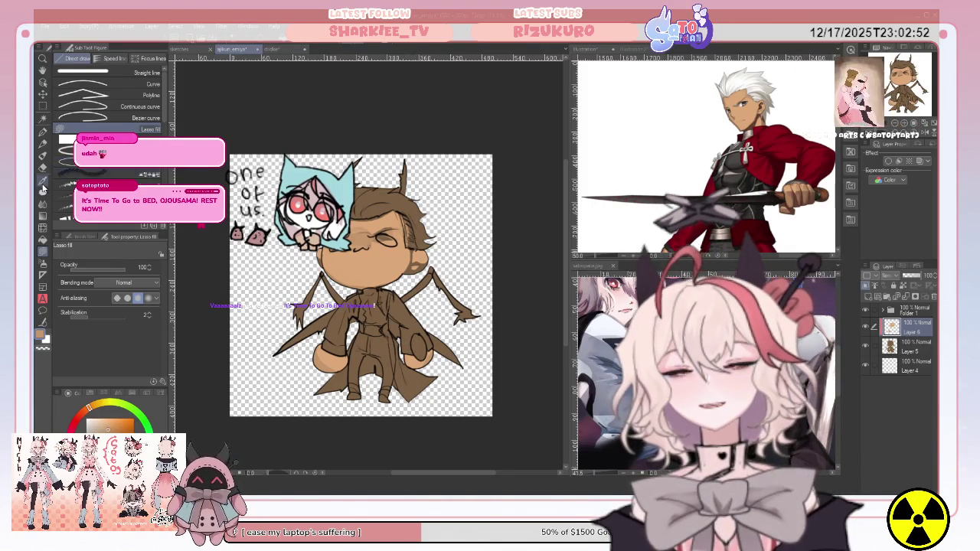
key("i")
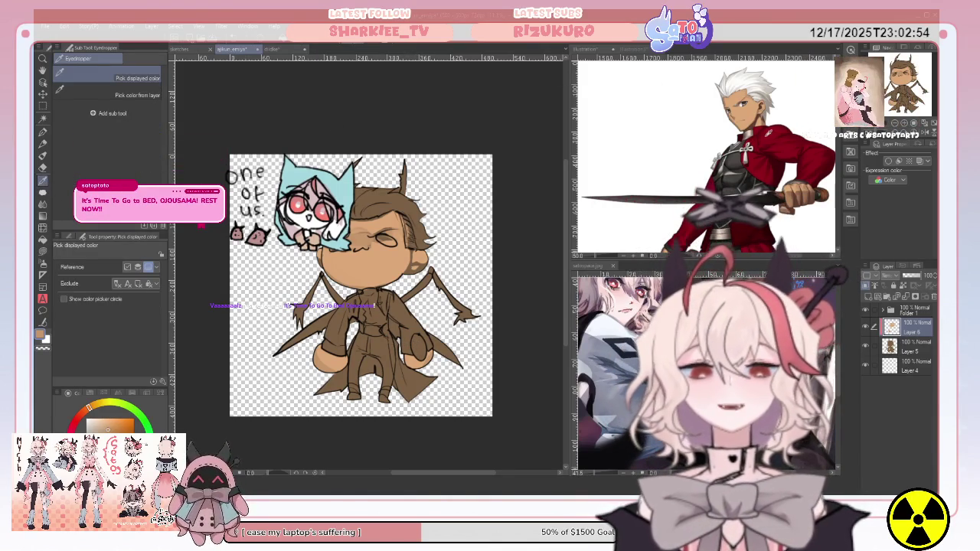
left_click(690, 117)
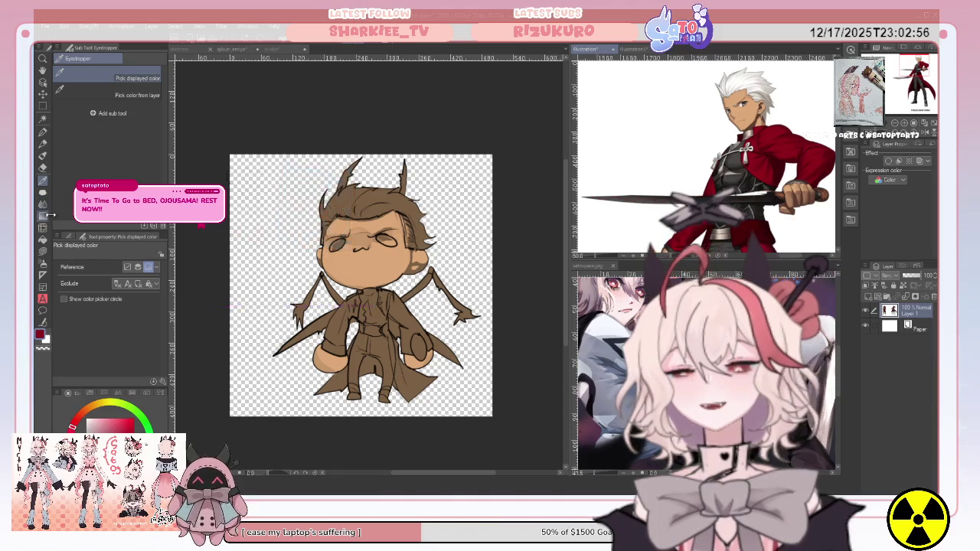
key("g")
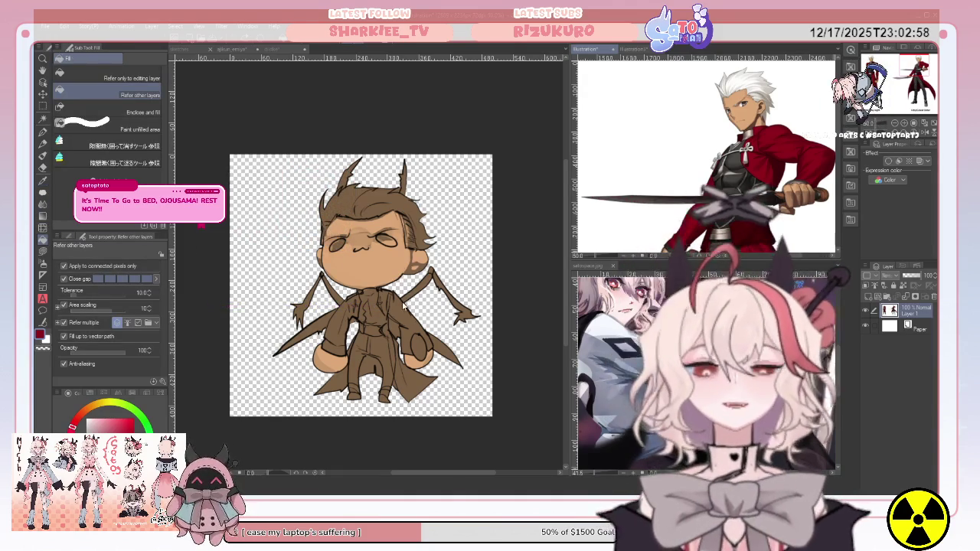
left_click(404, 304)
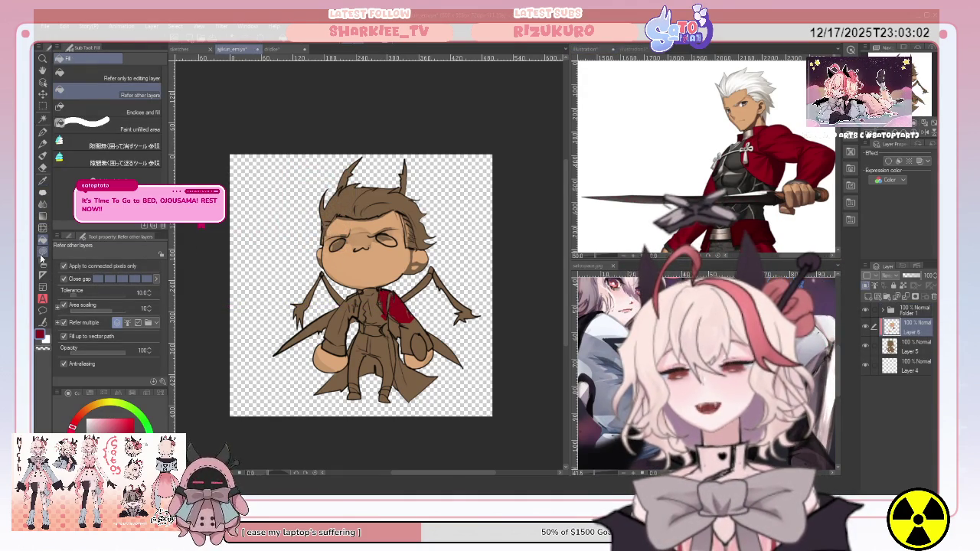
key("u")
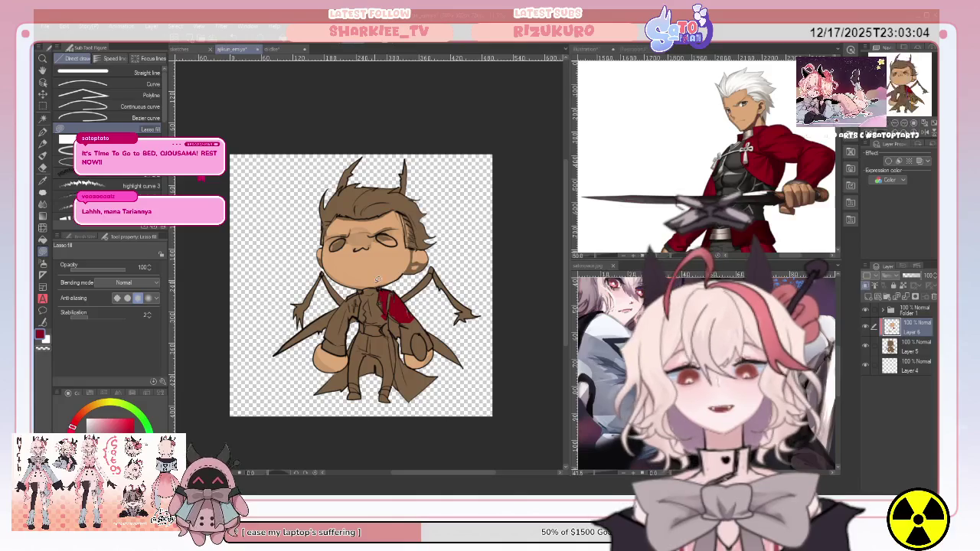
left_click_drag(399, 304, 412, 320)
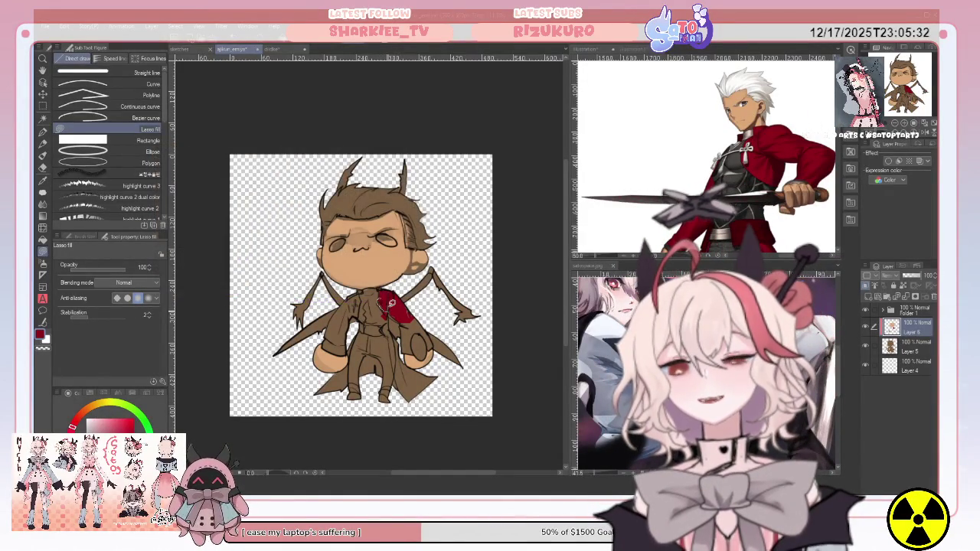
Step: Lasso-fill more red so the cape extends down the sleeve toward the hand
mouse_move(390, 304)
left_mouse_down()
mouse_move(419, 306)
mouse_move(423, 328)
left_mouse_up()
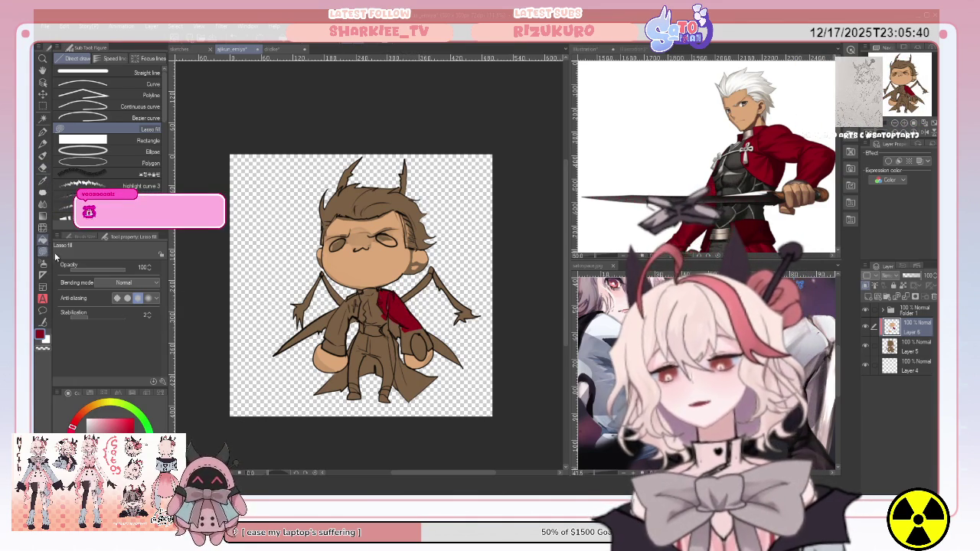
Step: Bucket-fill the chibi's lower cape and left sleeve in red
key("g")
left_click(414, 341)
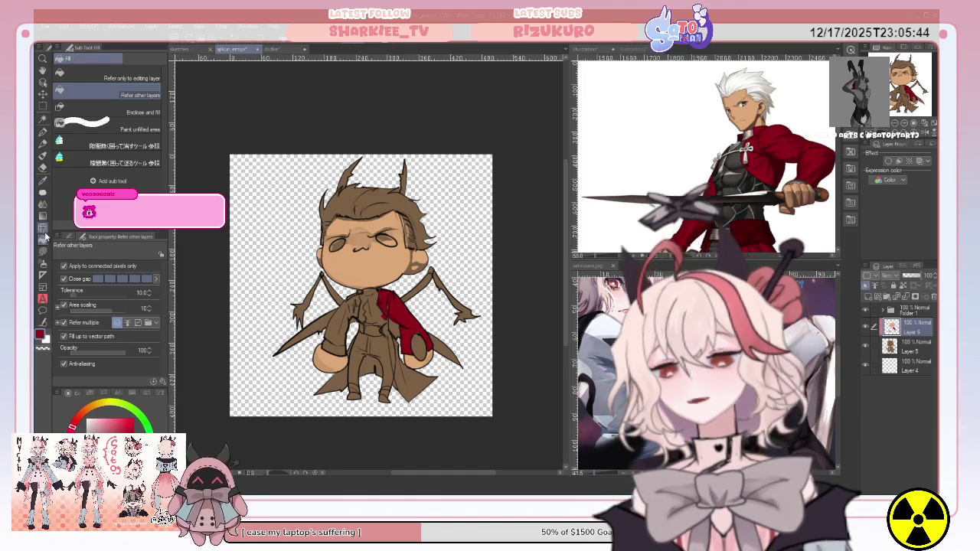
left_click(338, 344)
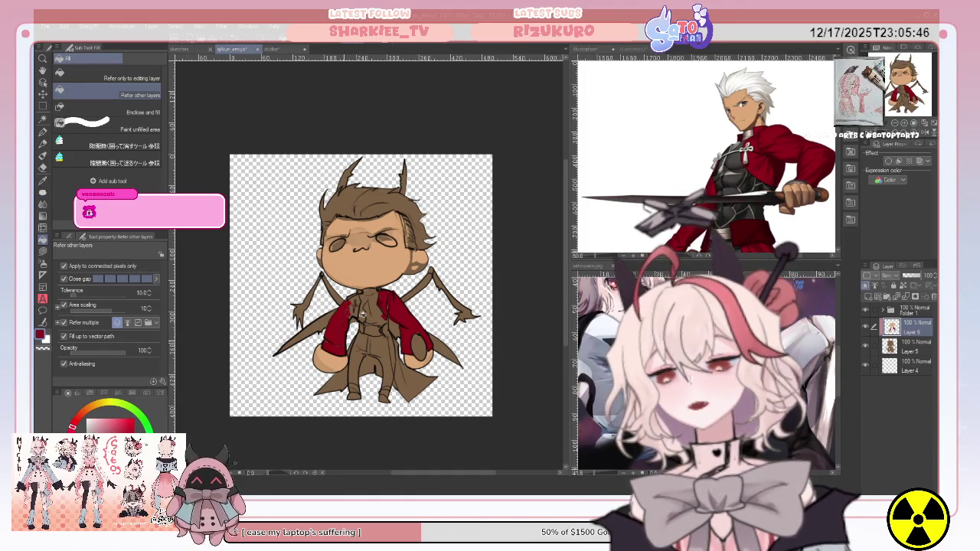
Step: Lasso-fill the cape edge, then sample the dark shirt colour from the reference
left_click(43, 252)
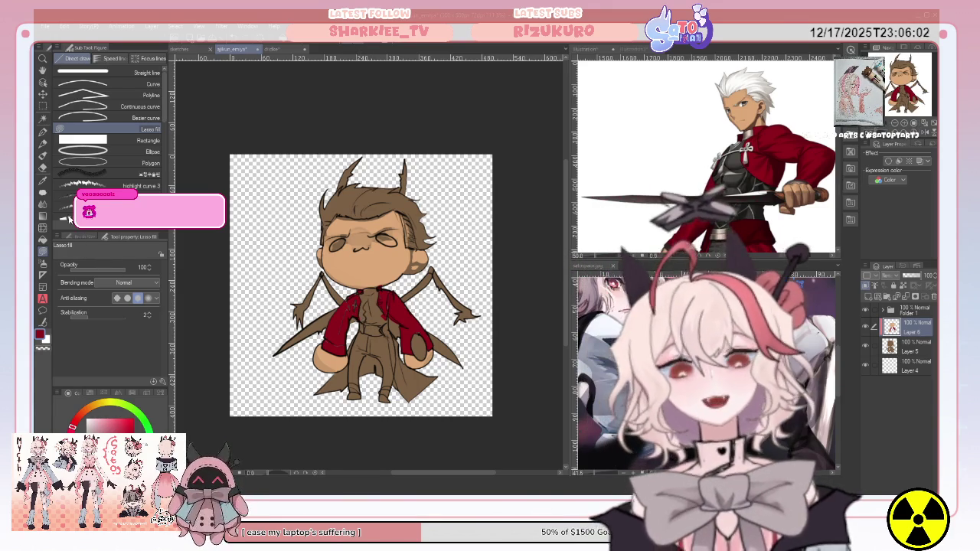
left_click(43, 180)
left_click(732, 147)
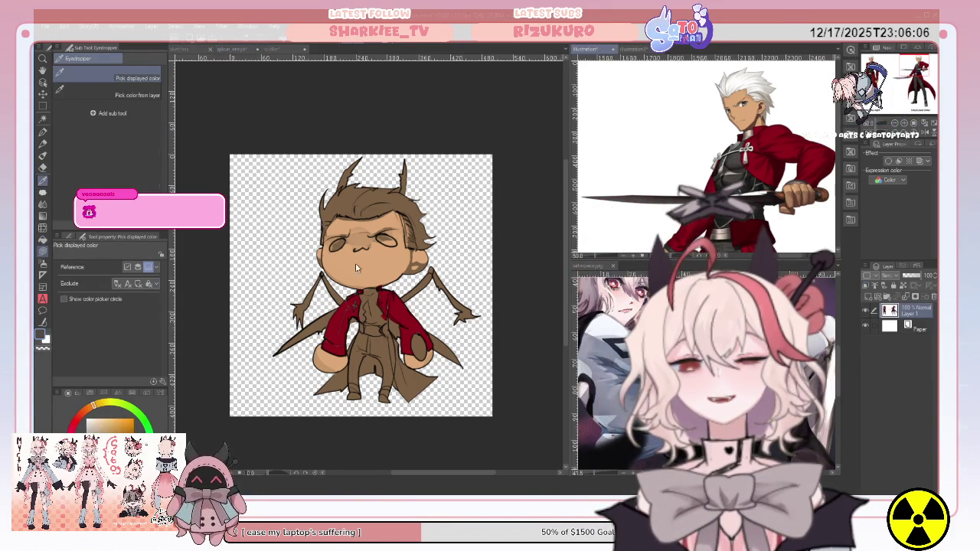
Step: Lasso-fill the chibi's chest between the coat panels in dark charcoal
left_click(43, 251)
left_click(375, 287)
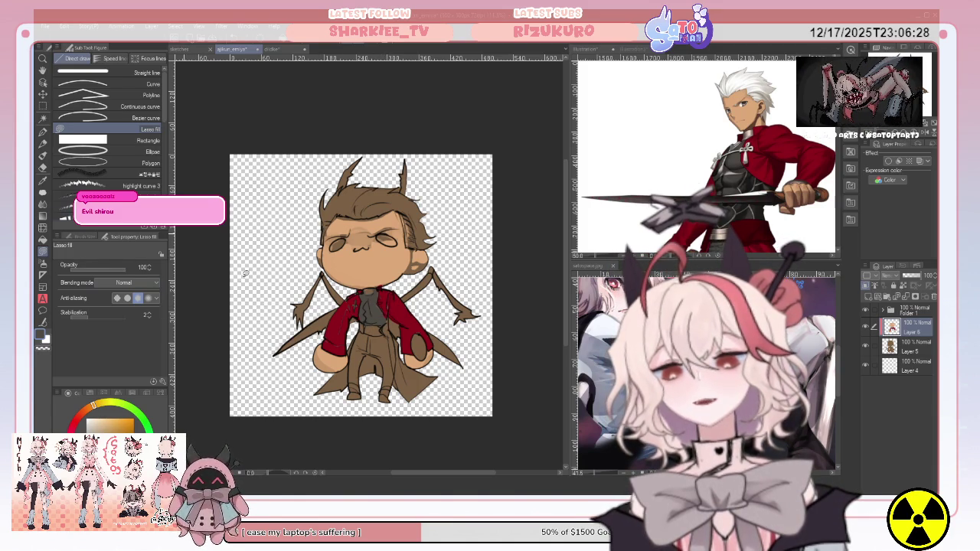
left_click(42, 183)
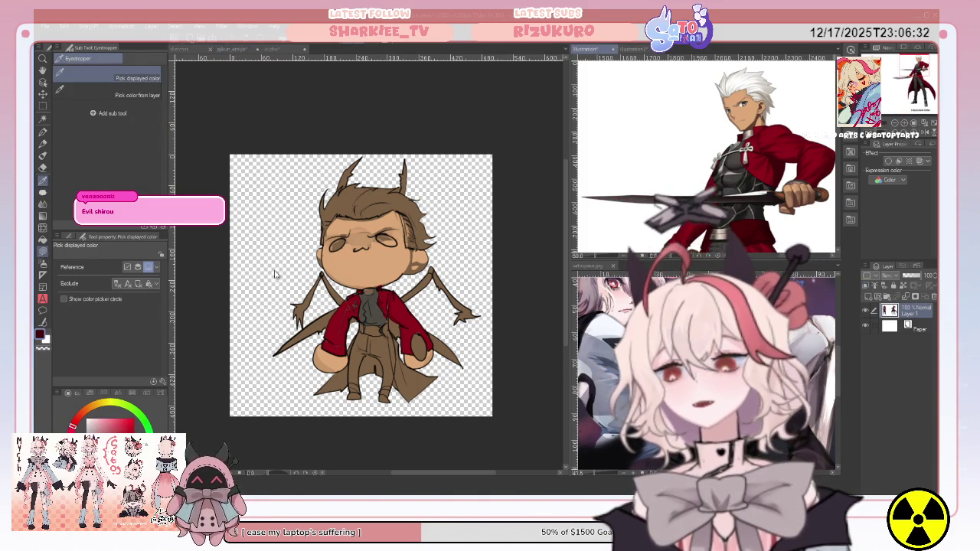
key("u")
left_click(389, 317)
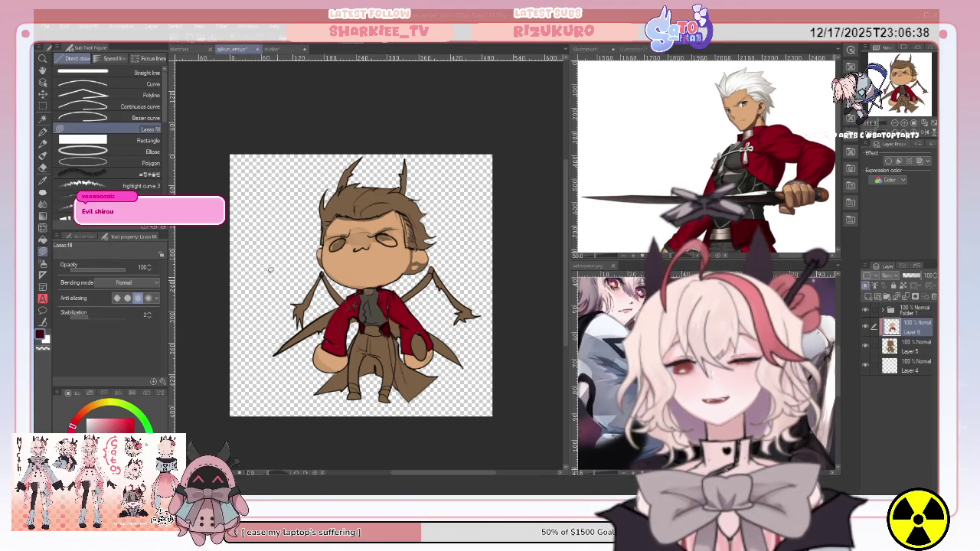
Step: Sample the coat red from the reference and bucket-fill the coat tail
key("i")
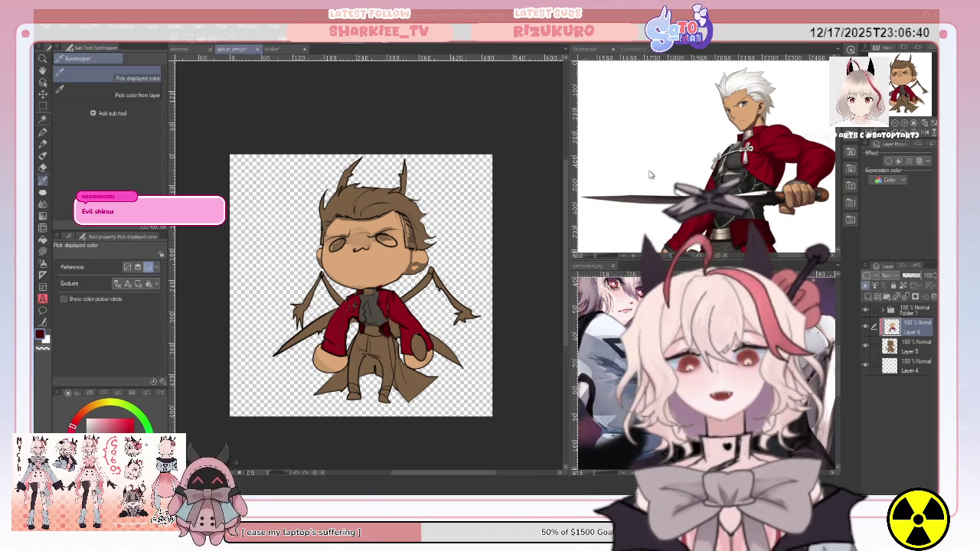
left_click(777, 138)
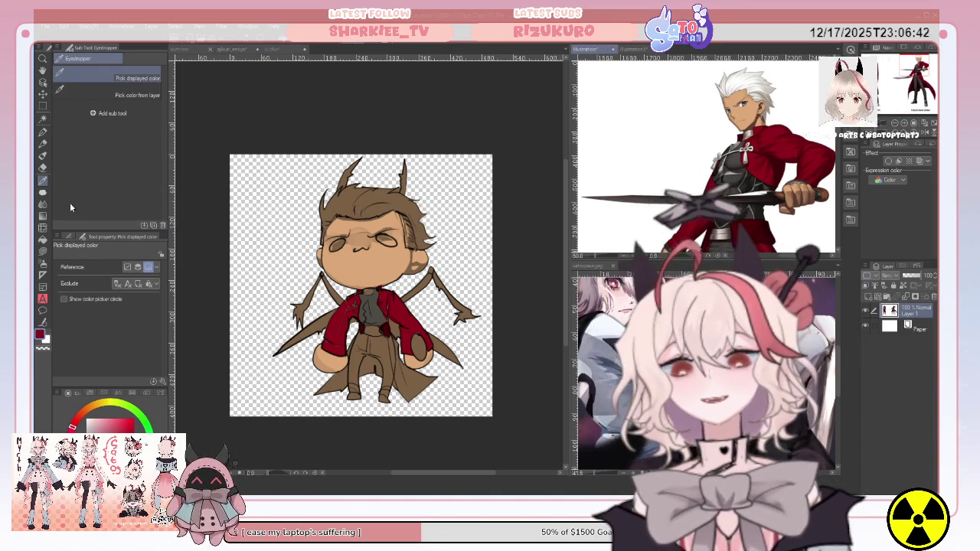
key("g")
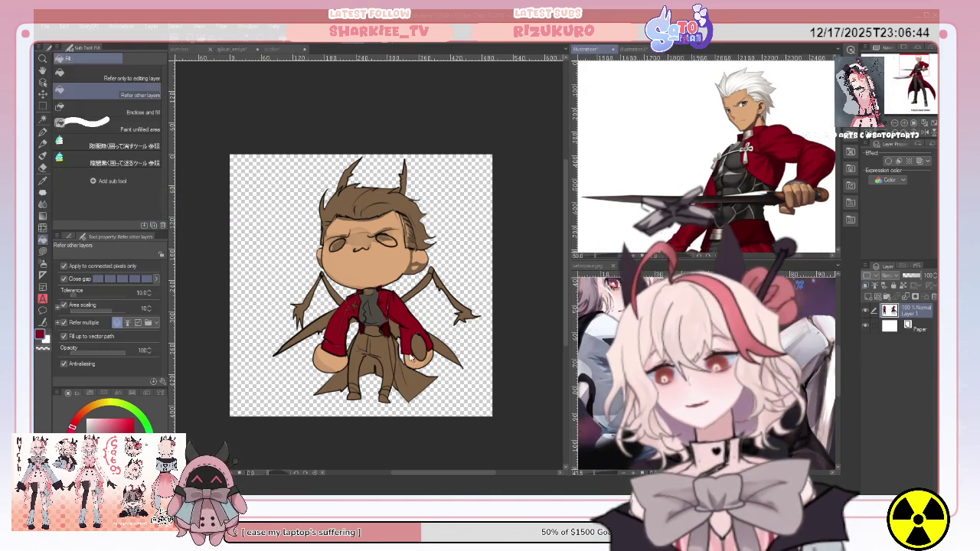
left_click(414, 373)
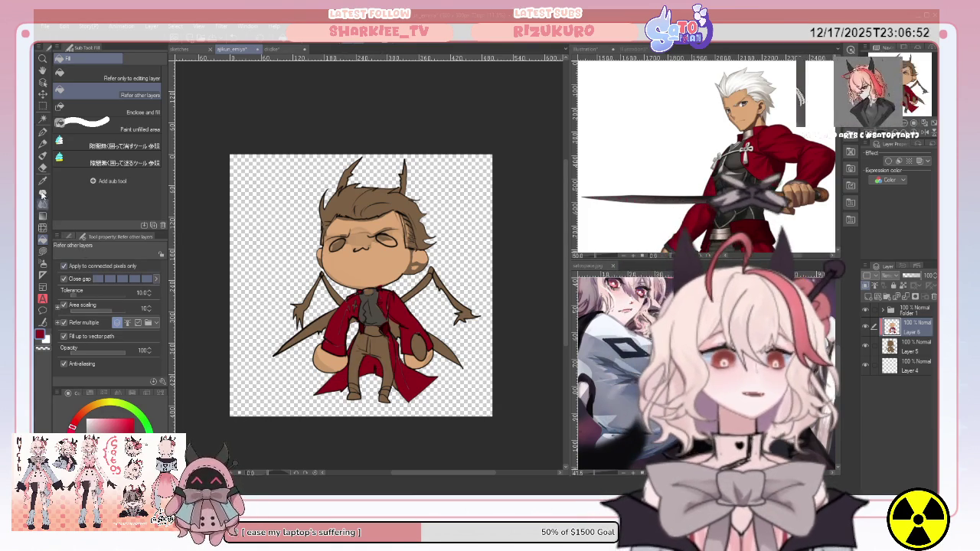
Step: Sample another reference colour and lasso-fill a small grey clasp at the collar
key("i")
left_click(738, 114)
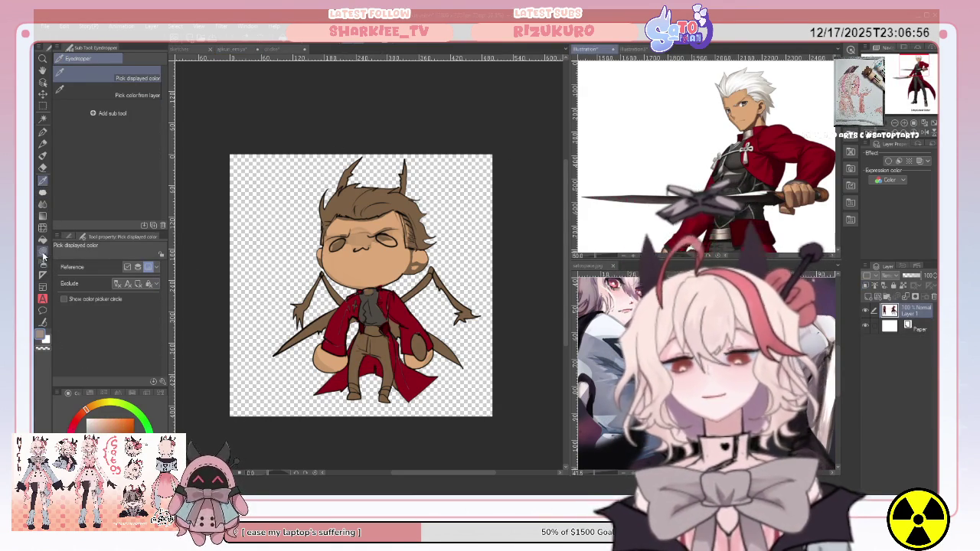
key("u")
left_click(367, 297)
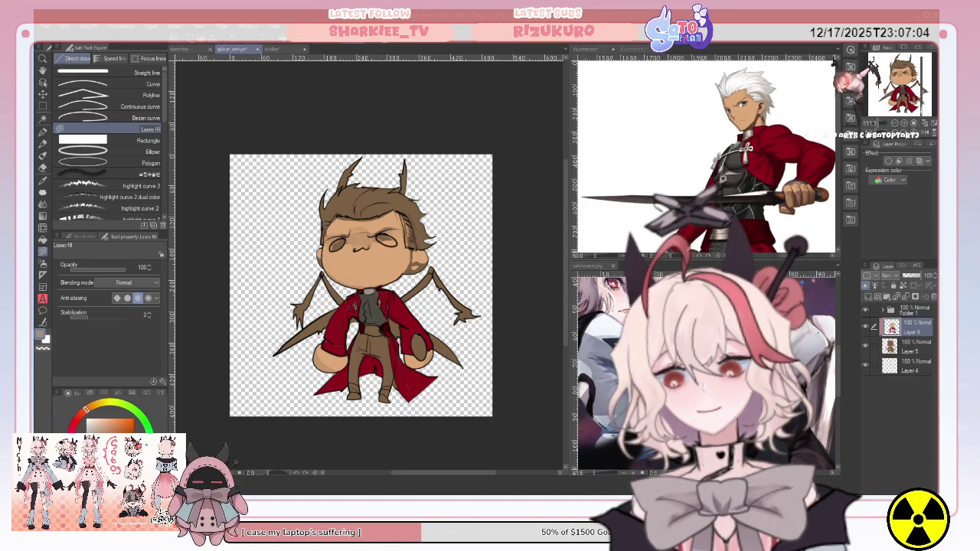
mouse_move(705, 153)
left_mouse_down()
mouse_move(735, 176)
mouse_move(735, 153)
left_mouse_up()
Step: Sample the reference trouser colour and fill the chibi's trousers dark grey
scroll(705, 184, "down", 2)
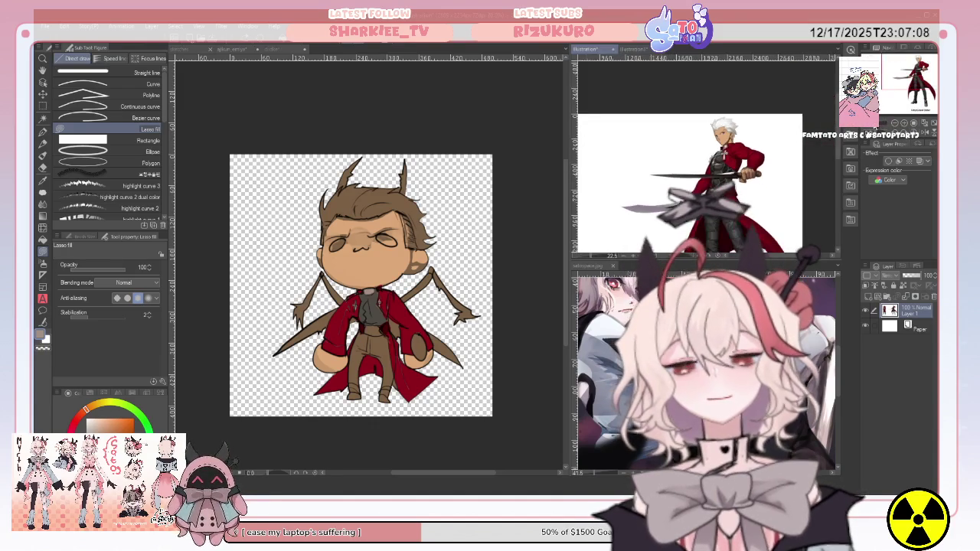
scroll(689, 161, "up", 2)
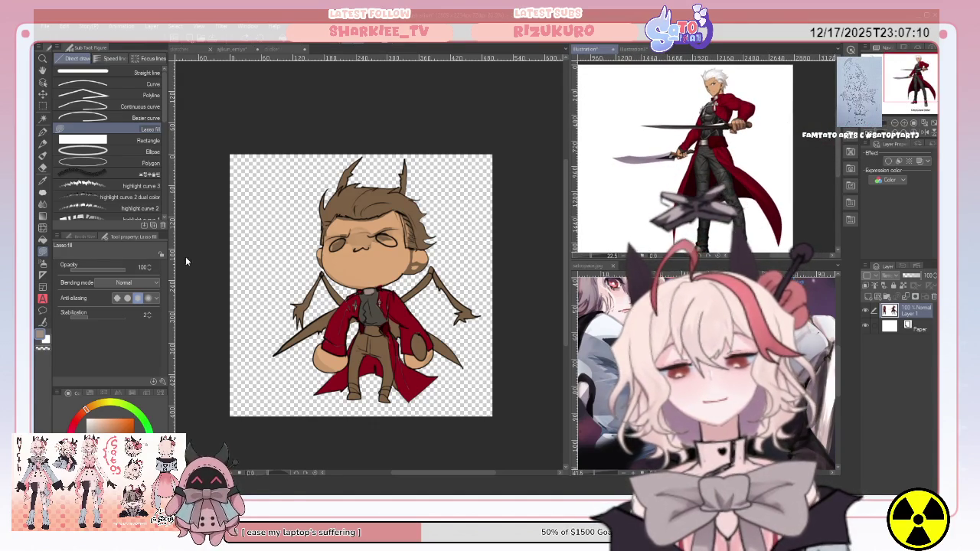
left_click(43, 181)
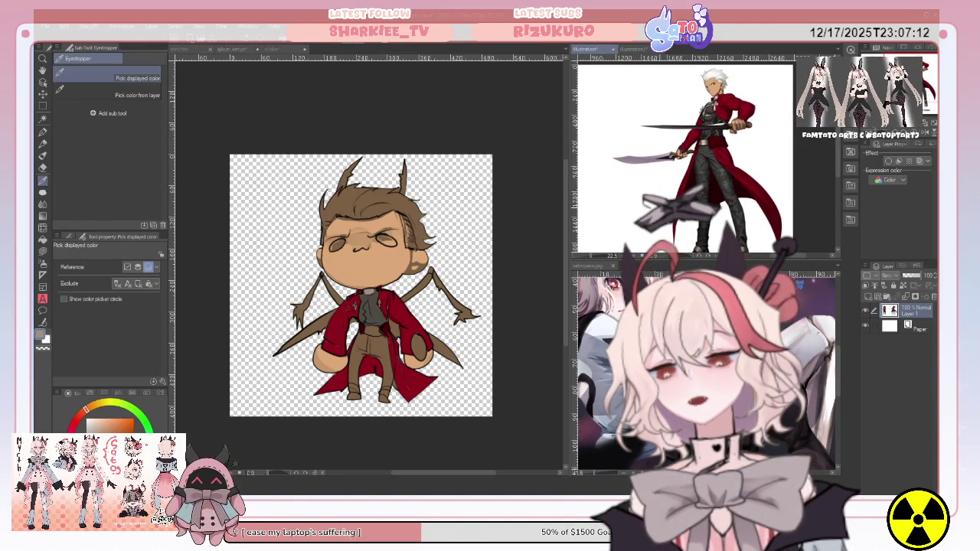
key("g")
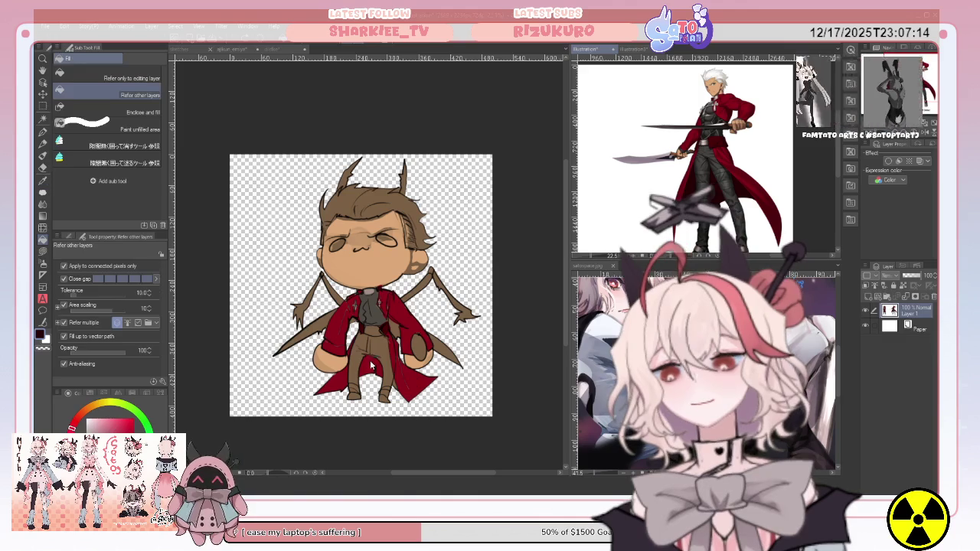
left_click(373, 363)
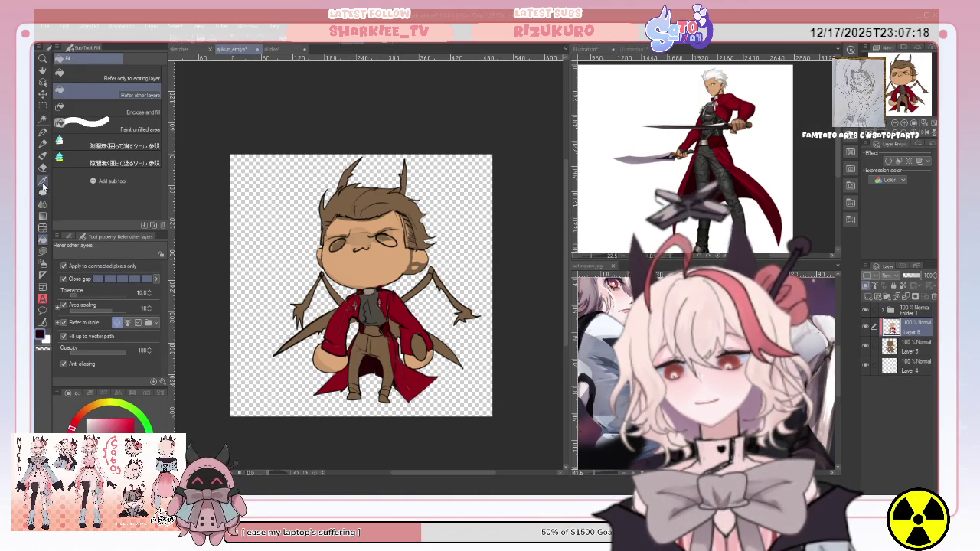
left_click(43, 180)
left_click(732, 186)
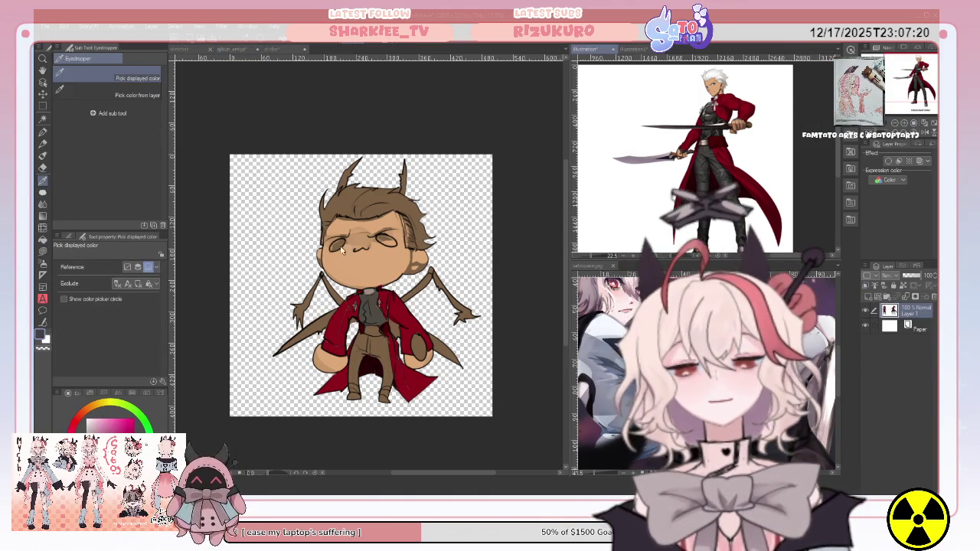
key("g")
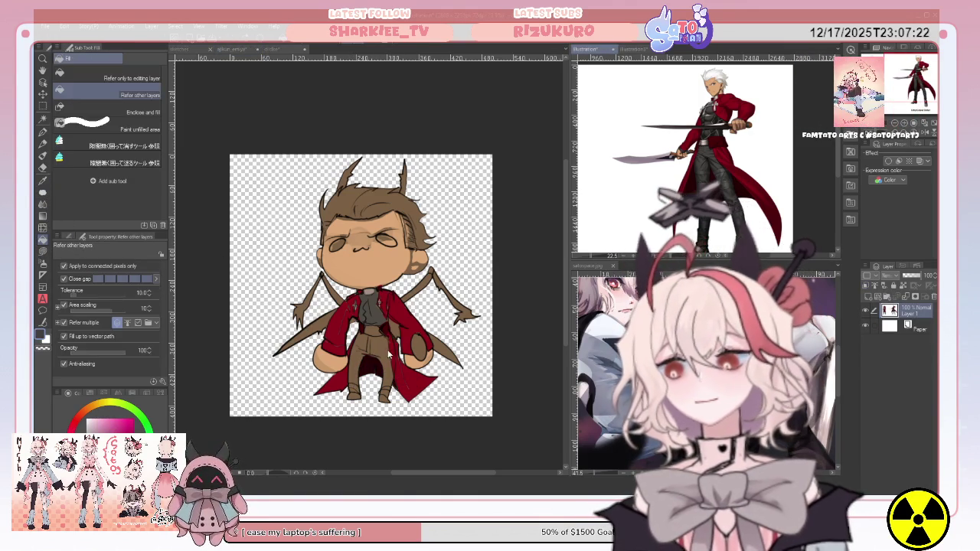
left_click(384, 346)
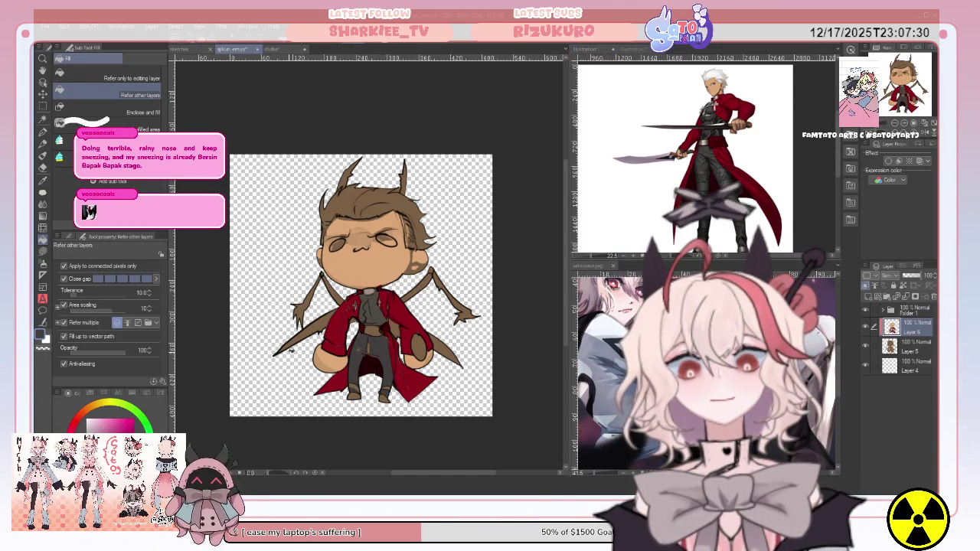
Step: Sample the tan skin tone and touch up base colours with fill and lasso fill
key("i")
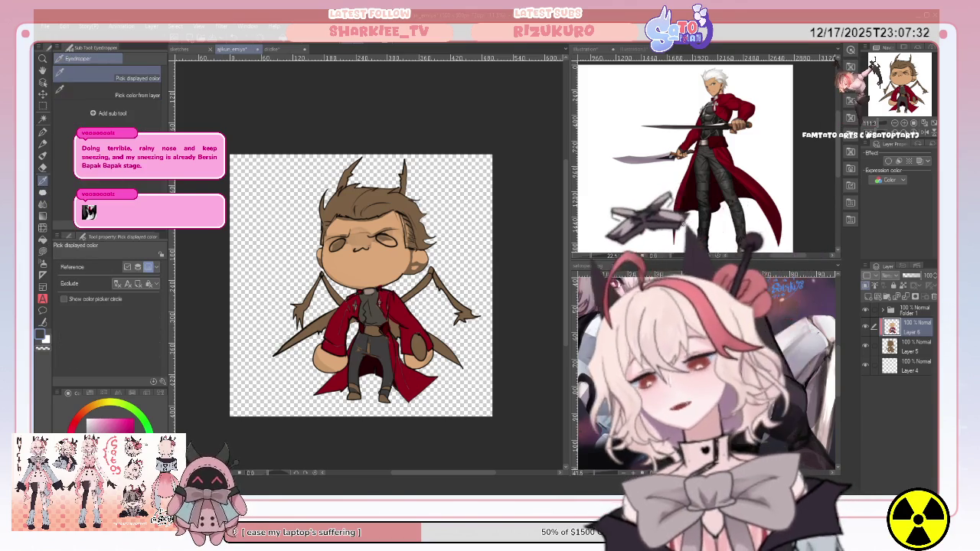
left_click(717, 98)
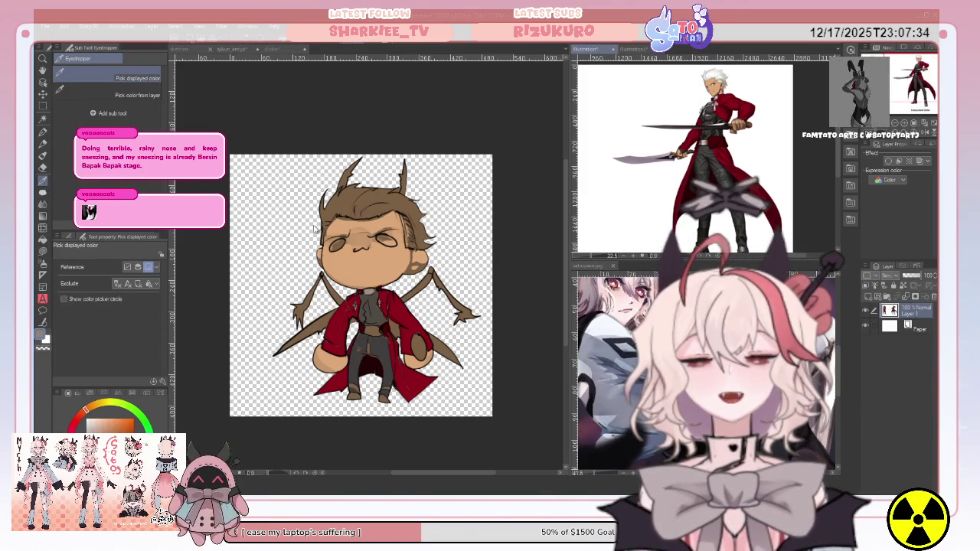
left_click(45, 242)
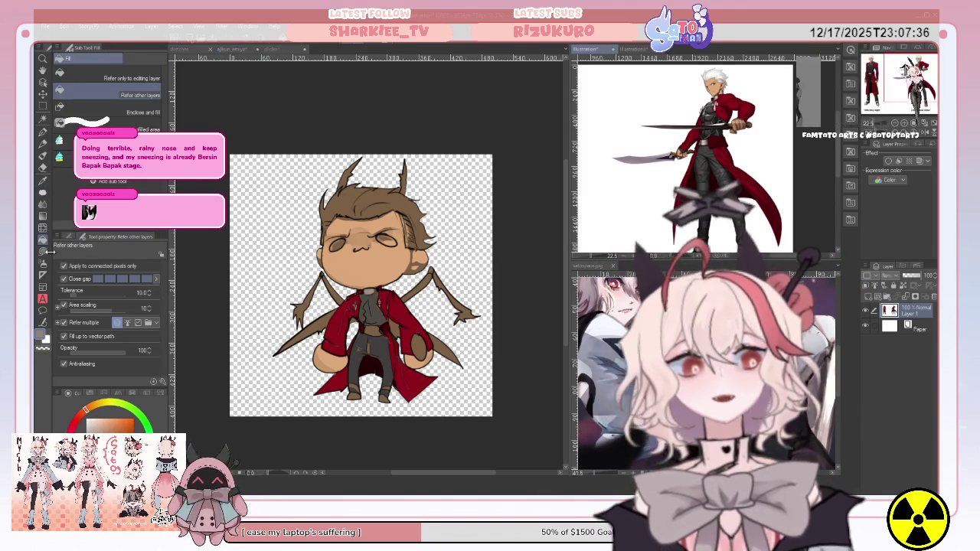
left_click(381, 404)
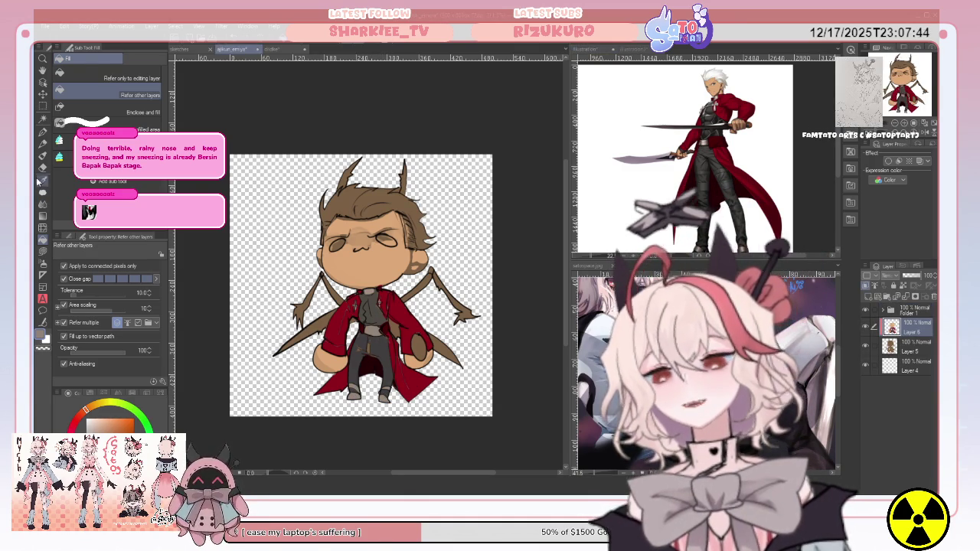
key("i")
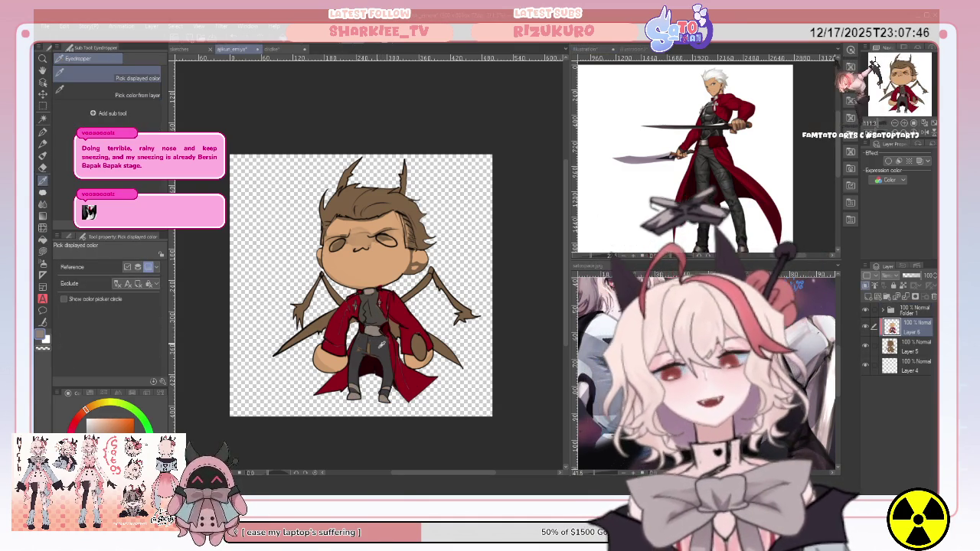
left_click(43, 251)
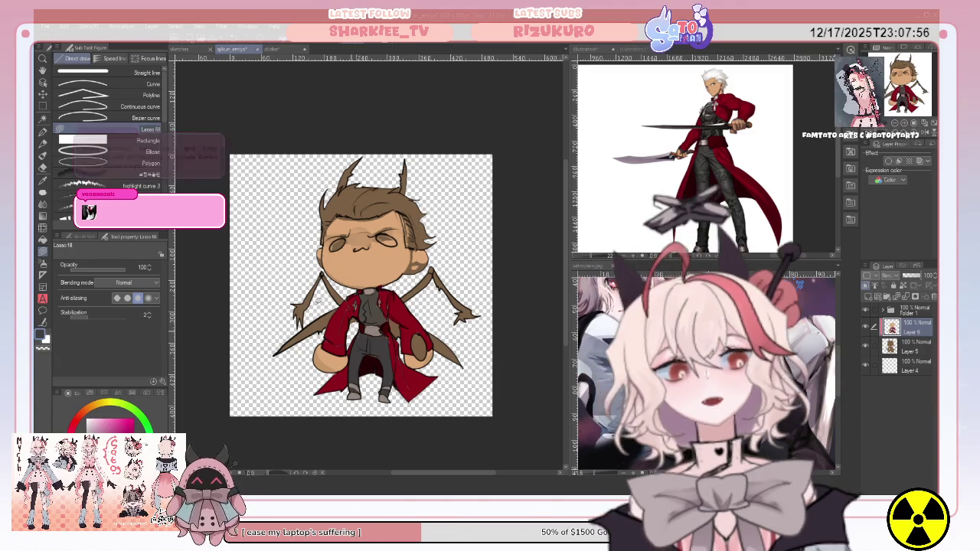
key("i")
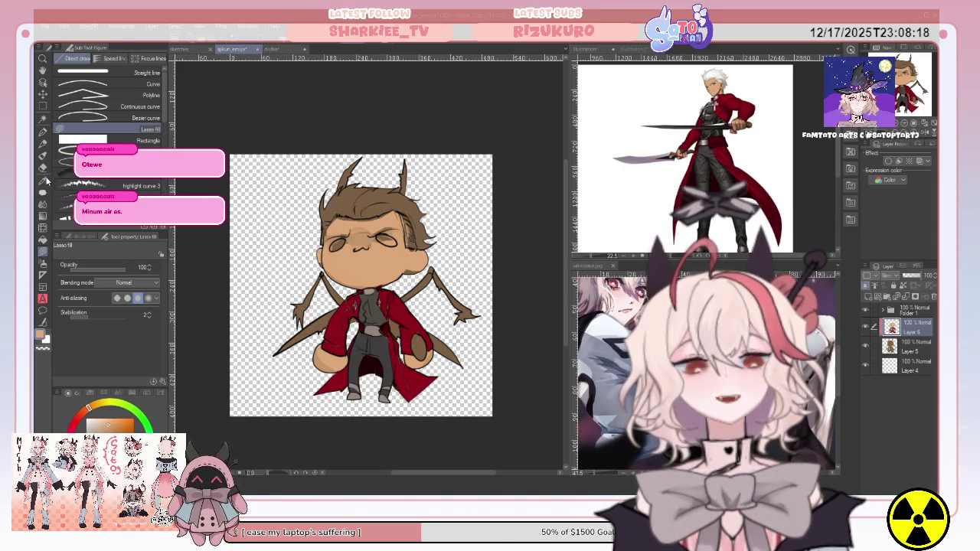
key("i")
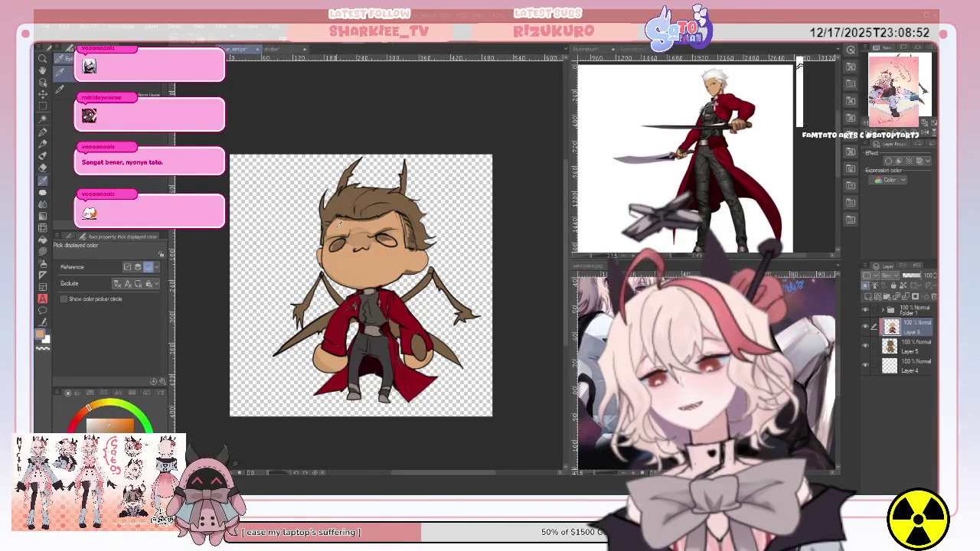
left_click(43, 250)
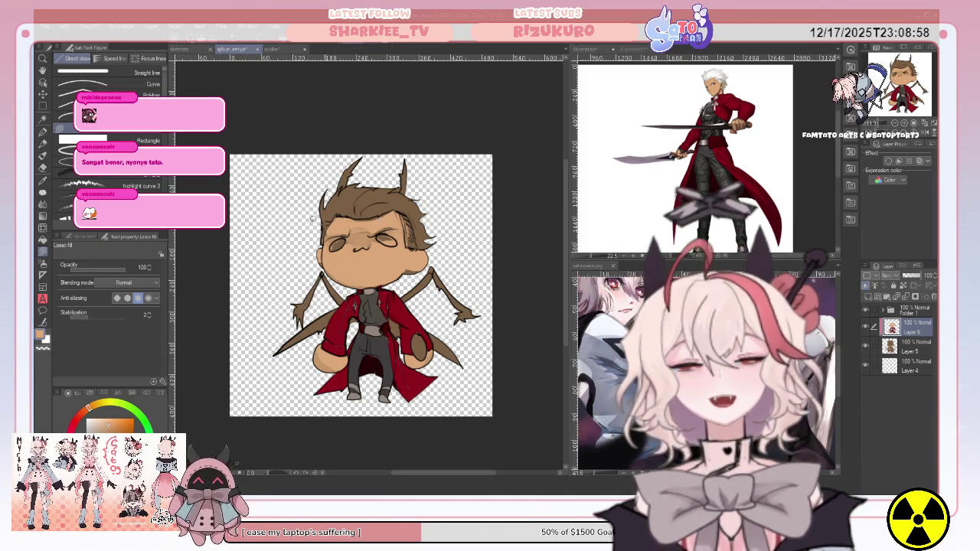
Step: Sample the reference hair grey and paint a strand on a new layer
left_click(43, 182)
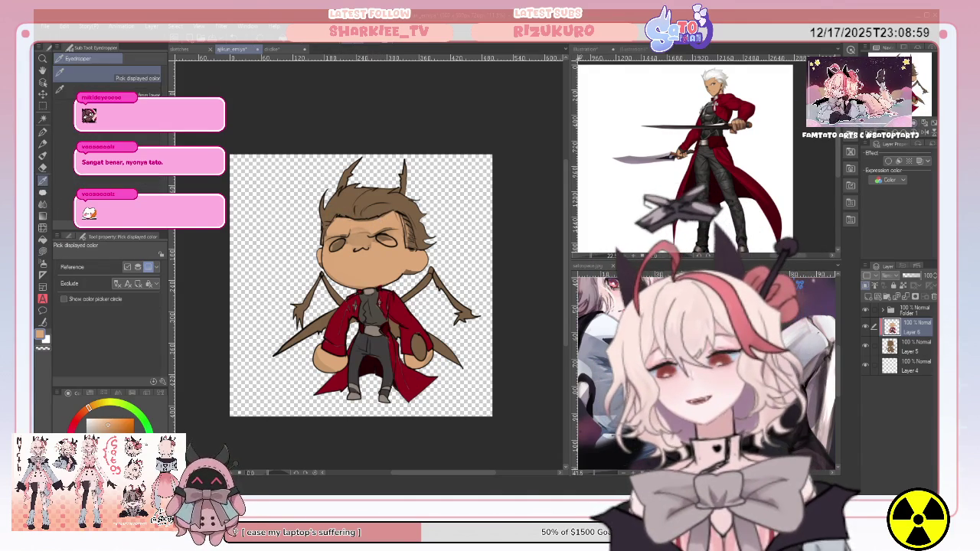
left_click(730, 76)
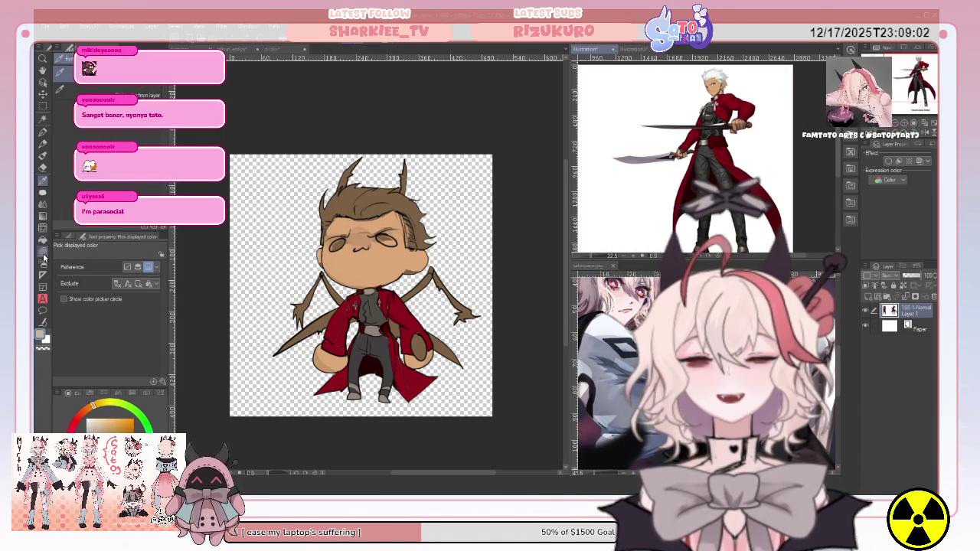
left_click(43, 255)
left_click(244, 265)
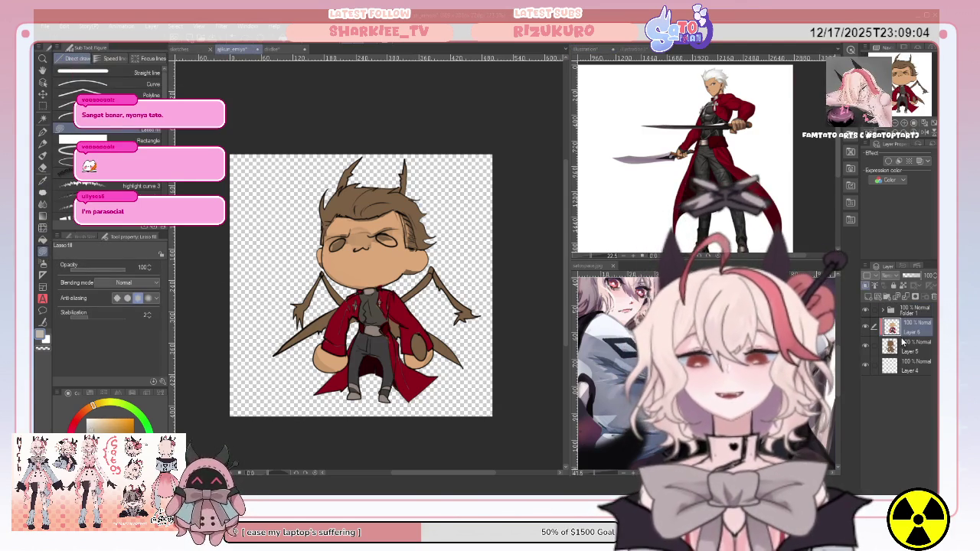
left_click(868, 296)
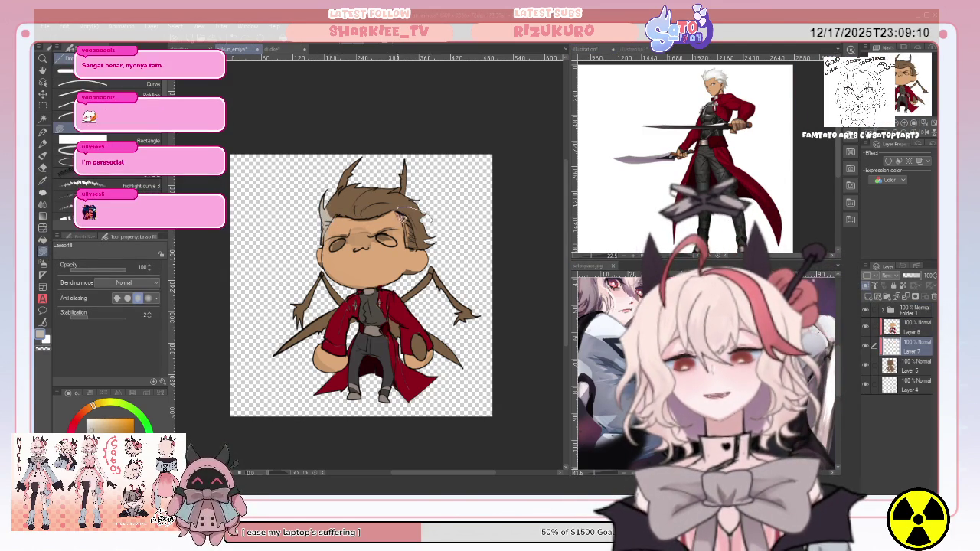
left_click_drag(431, 239, 429, 234)
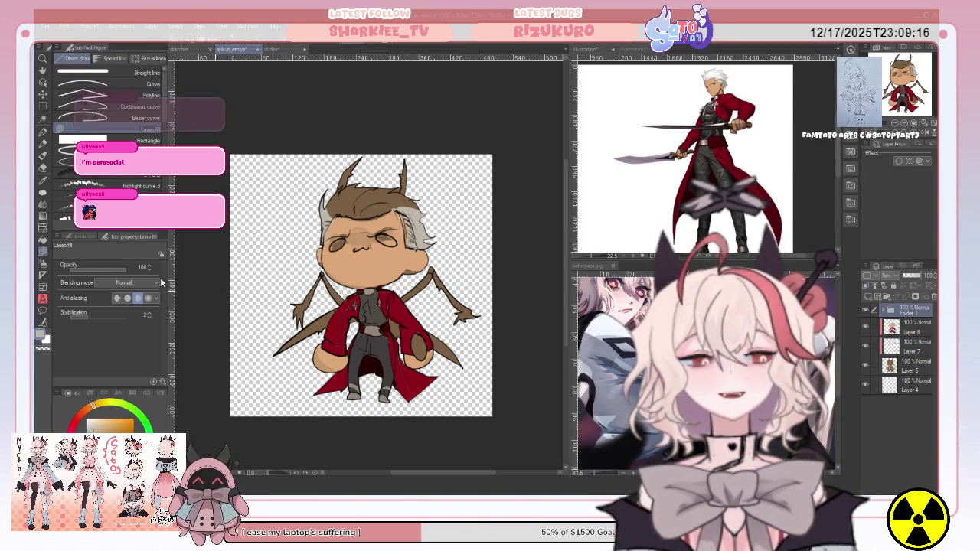
Step: Soften the strand with a size 24.5 blur, then bucket-fill the hair top grey on Layer 7
key("j")
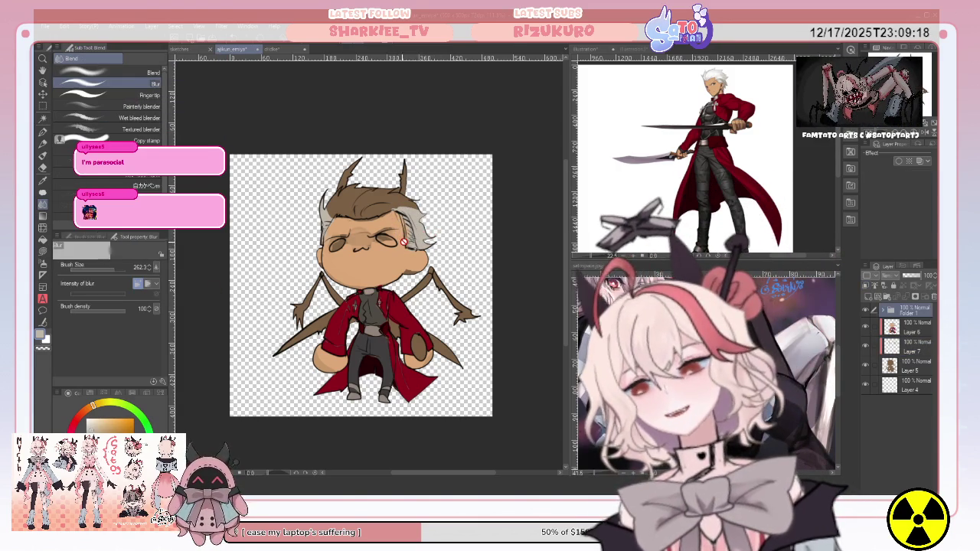
key("alt+bracketleft")
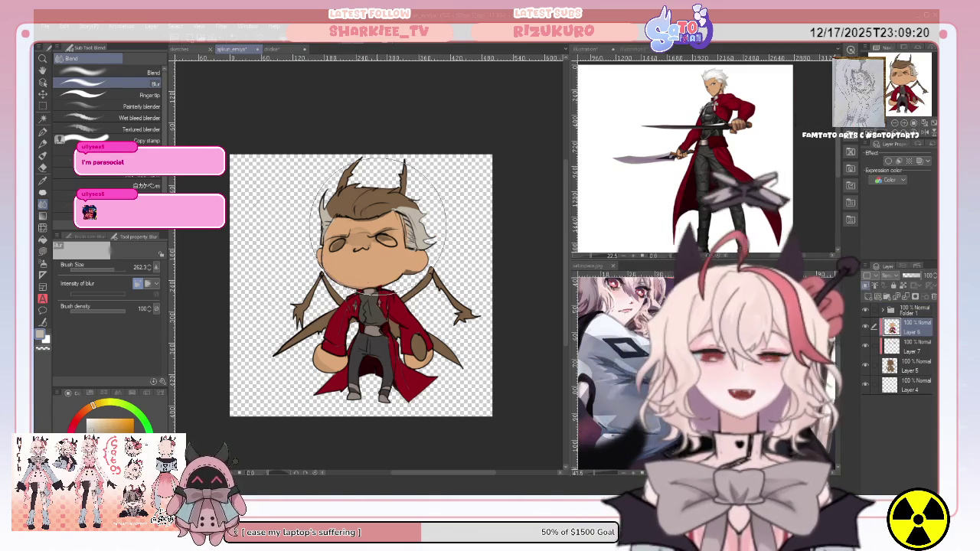
left_click(99, 268)
left_click_drag(99, 268, 102, 269)
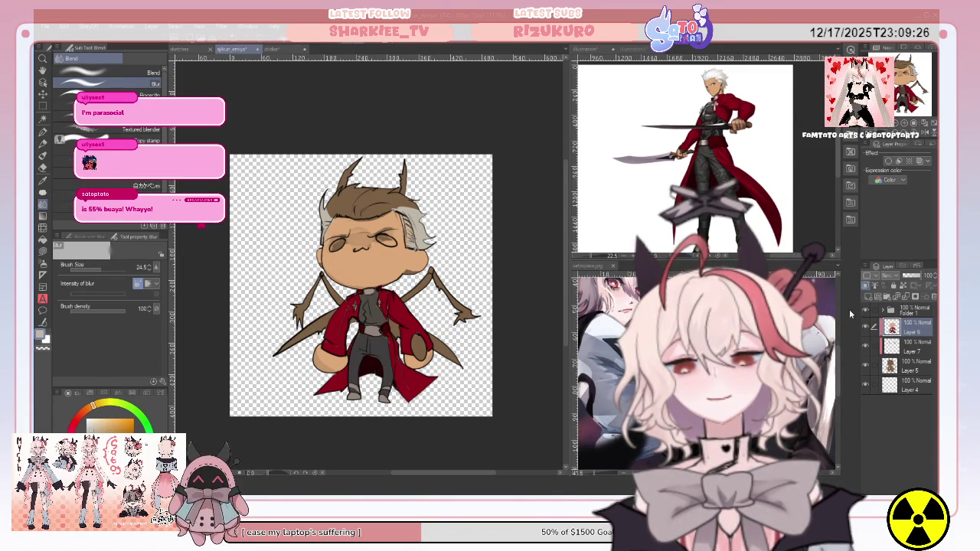
left_click(907, 346)
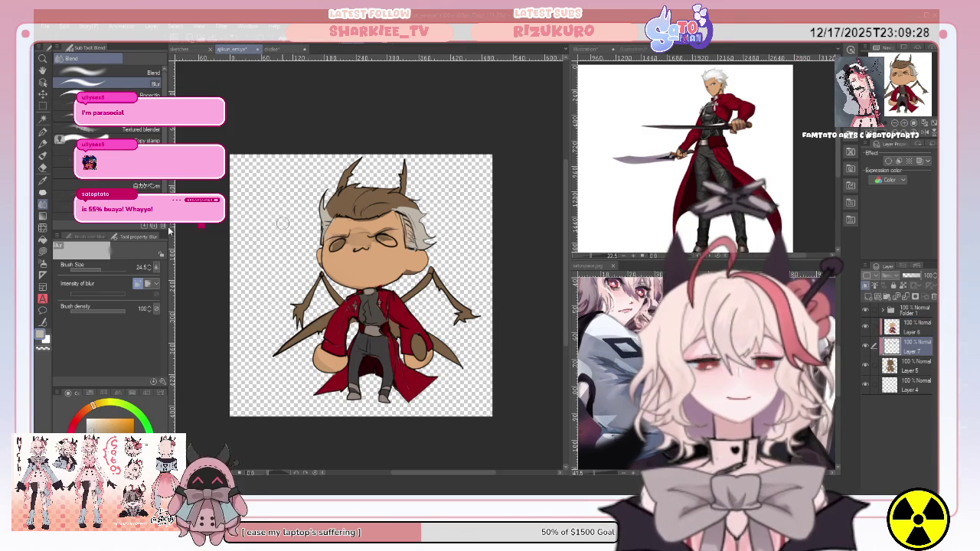
left_click(42, 239)
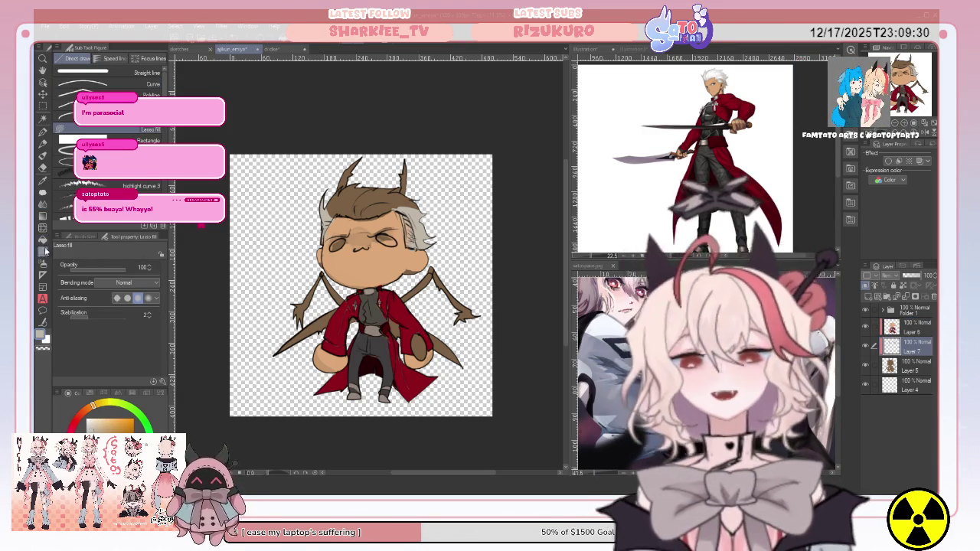
key("g")
left_click(371, 197)
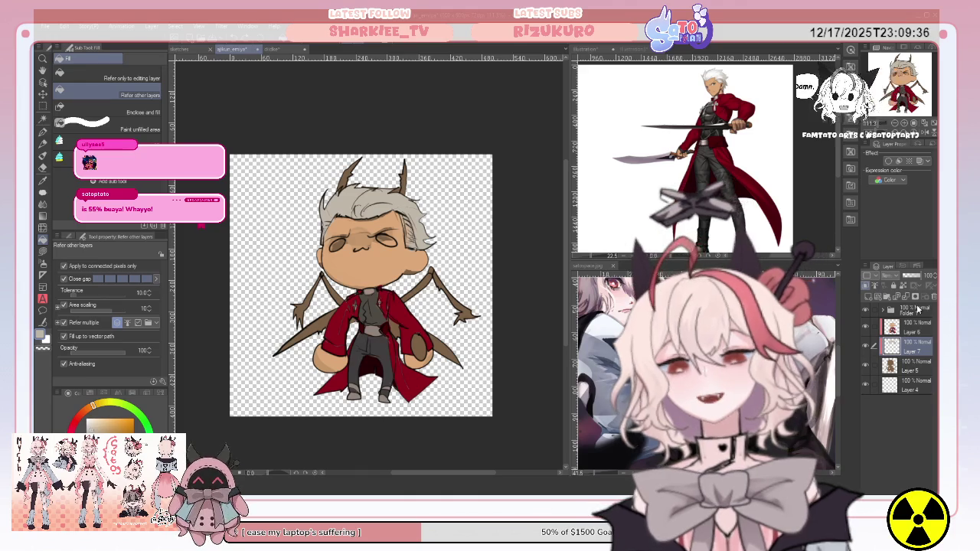
Step: Auto-select an area of the chibi drawing and make Layer 7 active
left_click(43, 123)
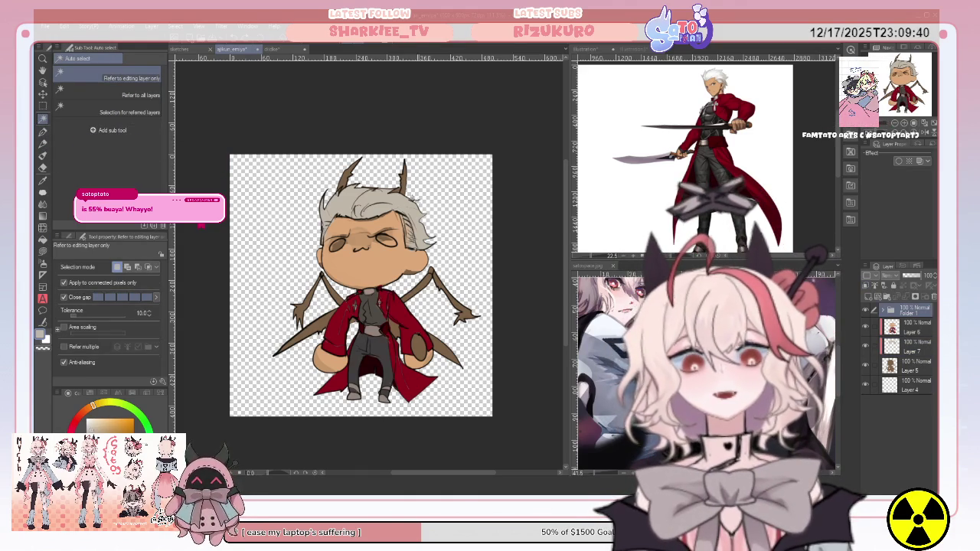
left_click(663, 260)
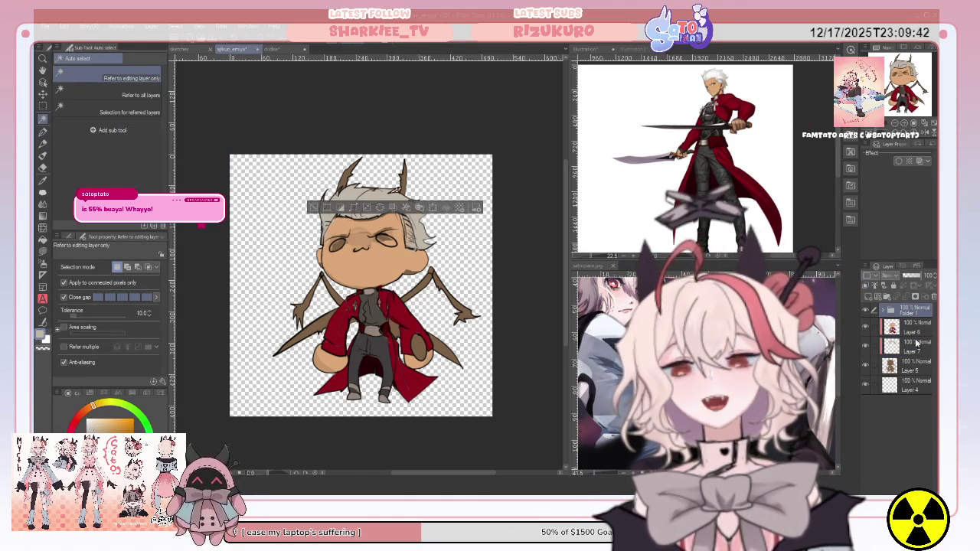
left_click(913, 367)
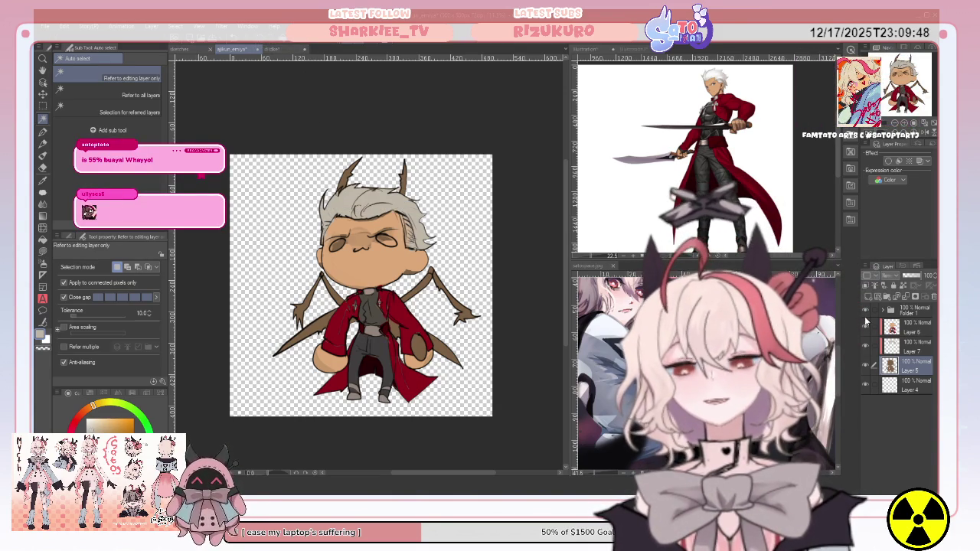
left_click(903, 331)
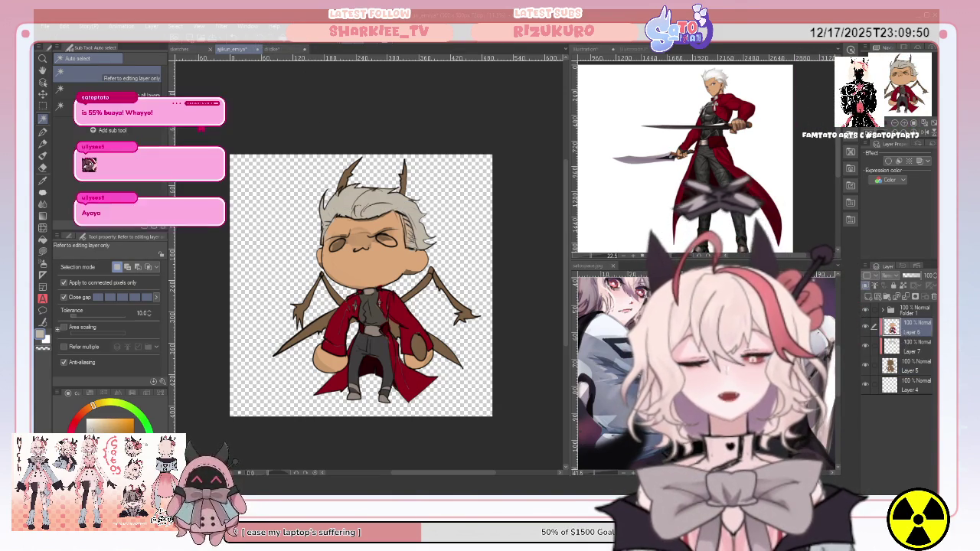
left_click(904, 347)
Step: Sample white from the reference and lasso-fill a highlight across the hair top
left_click(43, 181)
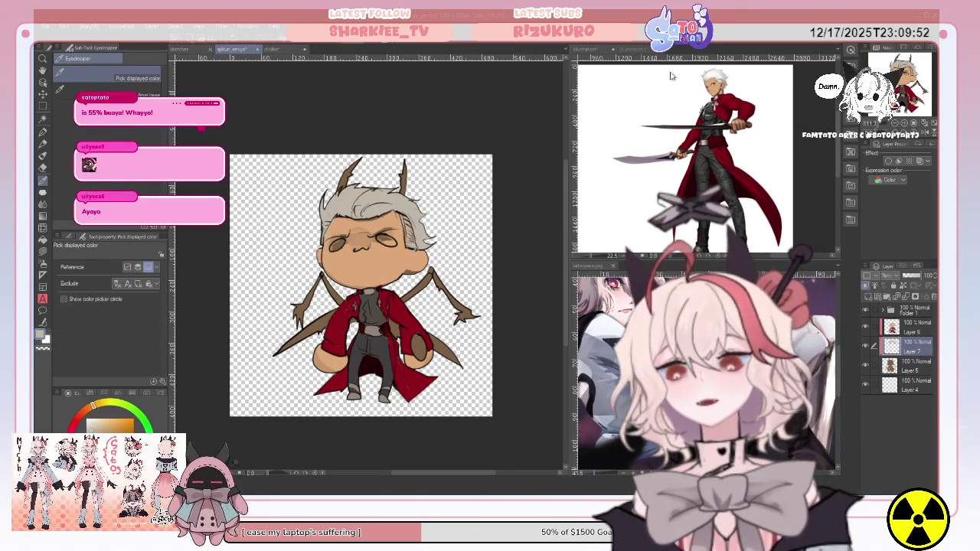
left_click(690, 153)
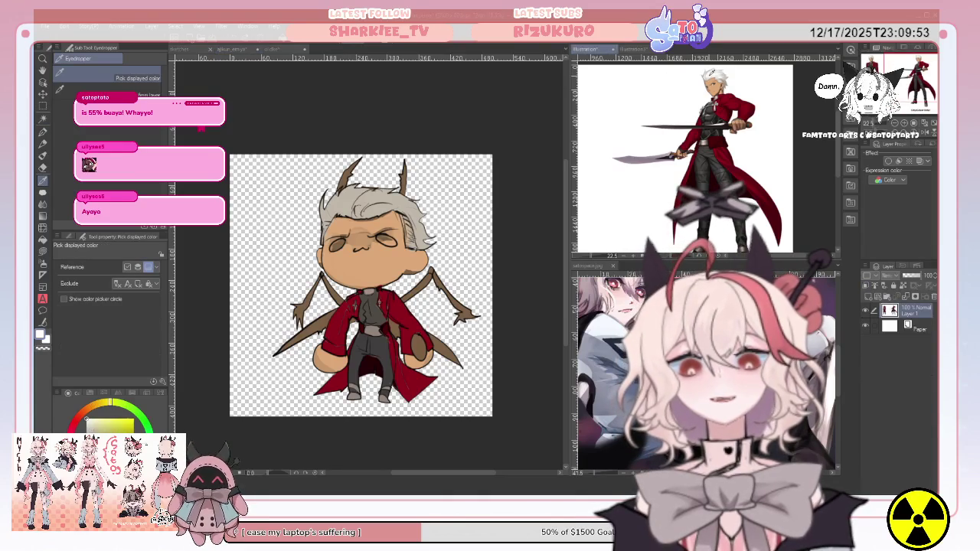
left_click(43, 253)
left_click(360, 186)
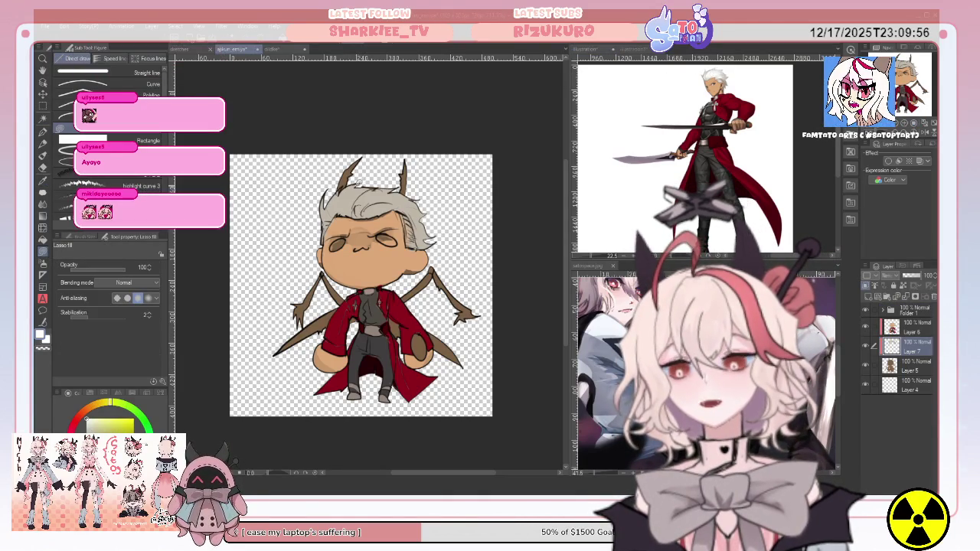
mouse_move(380, 181)
left_mouse_down()
mouse_move(371, 186)
mouse_move(389, 201)
left_mouse_up()
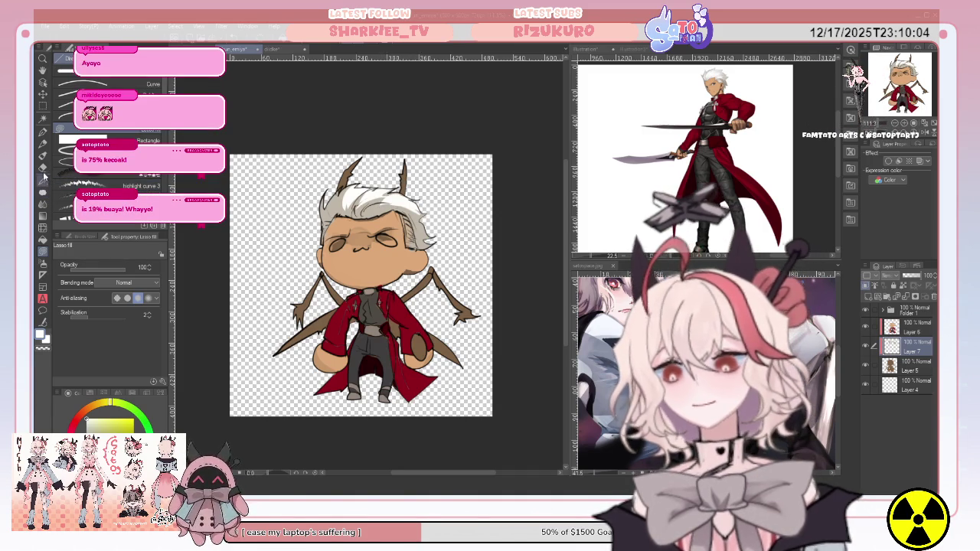
Step: Blend the hair highlight with a mixing brush, tidy it, and swap the colour to red
key("b")
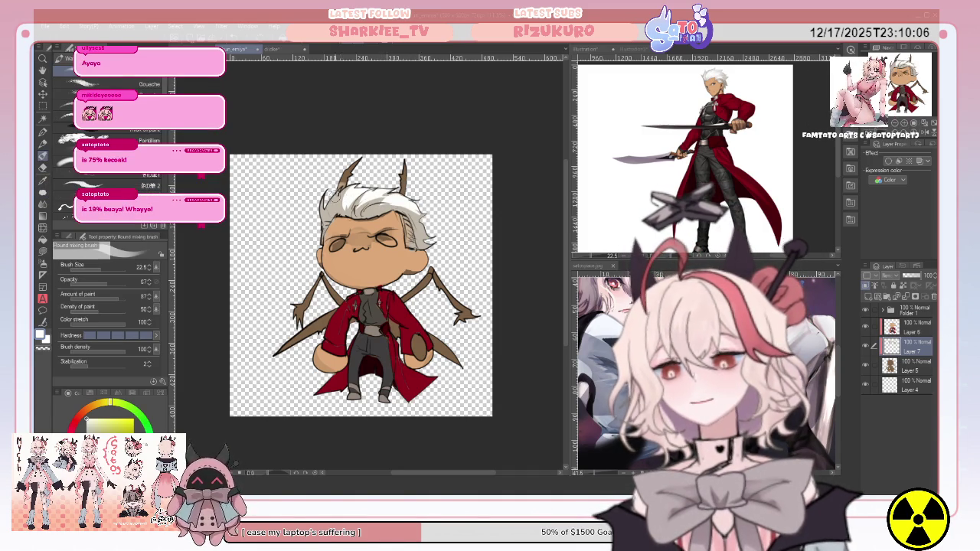
mouse_move(325, 204)
left_mouse_down()
mouse_move(337, 213)
mouse_move(329, 220)
mouse_move(383, 201)
left_mouse_up()
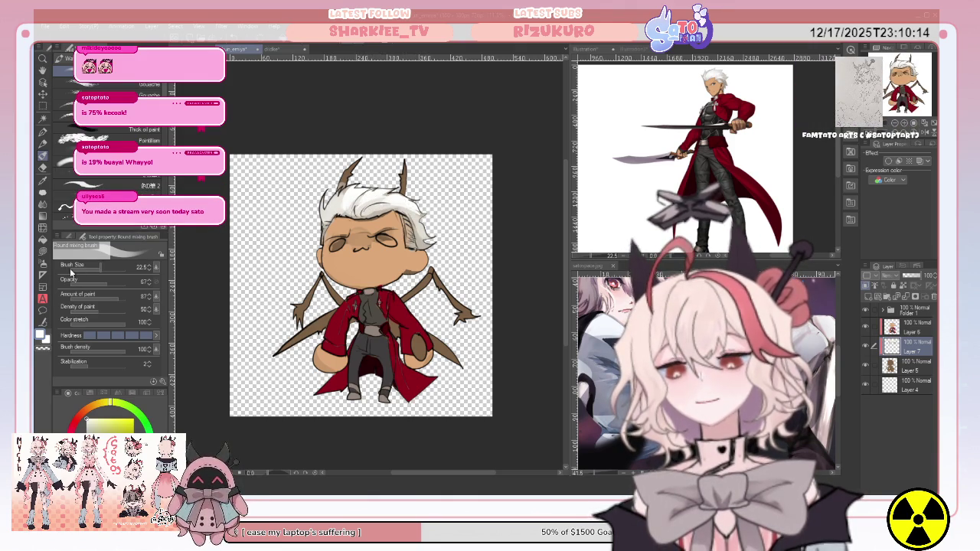
left_click(44, 251)
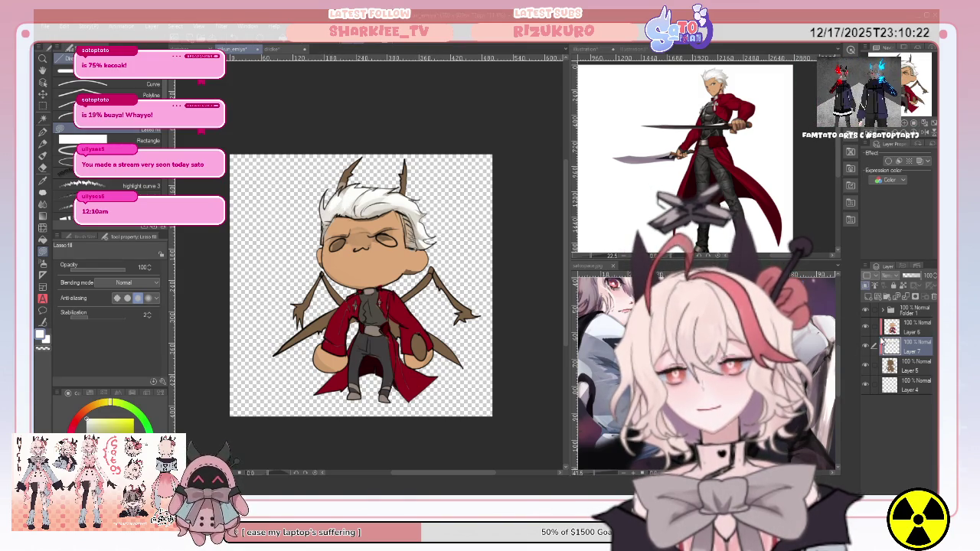
key("e")
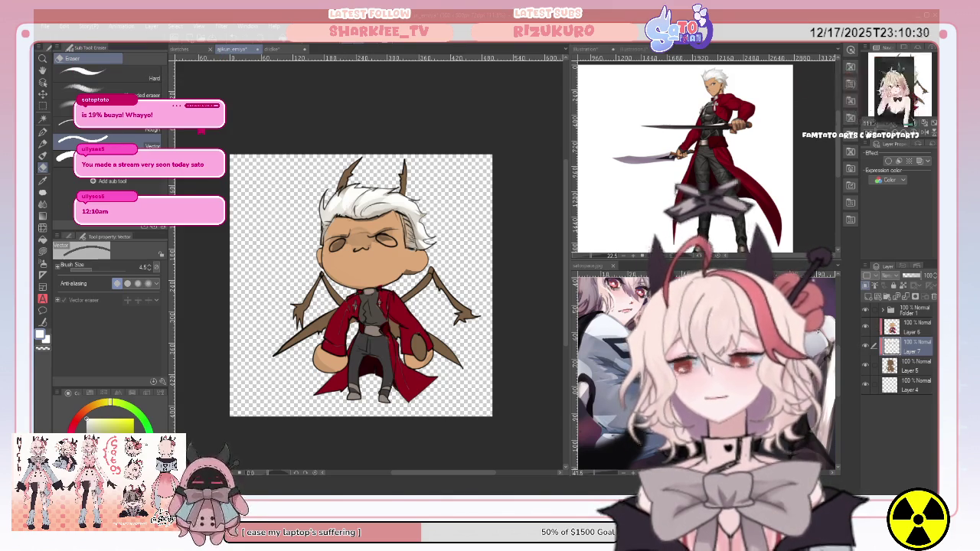
left_click(43, 252)
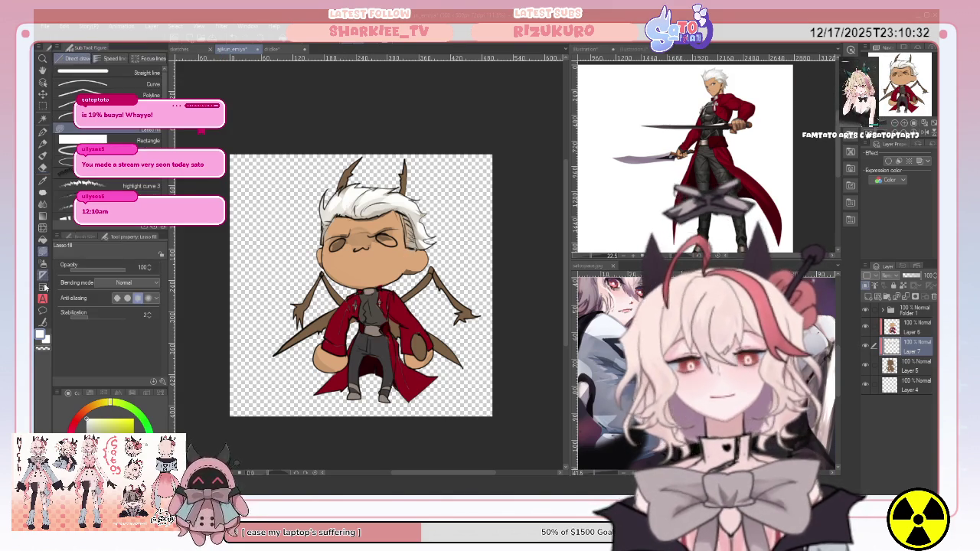
key("x")
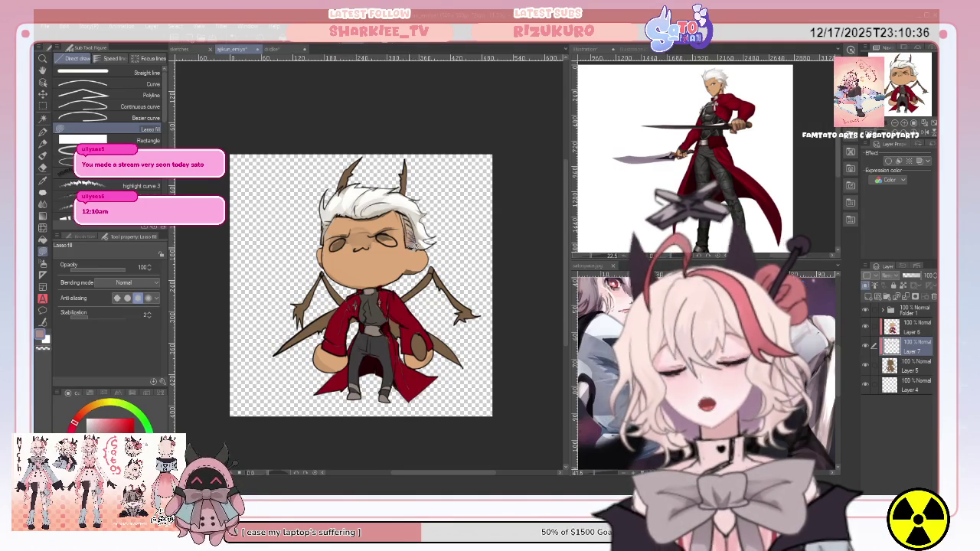
Step: Check Folder 1 and the hair layer's visibility, then select Layer 5 for filling
left_click(882, 310)
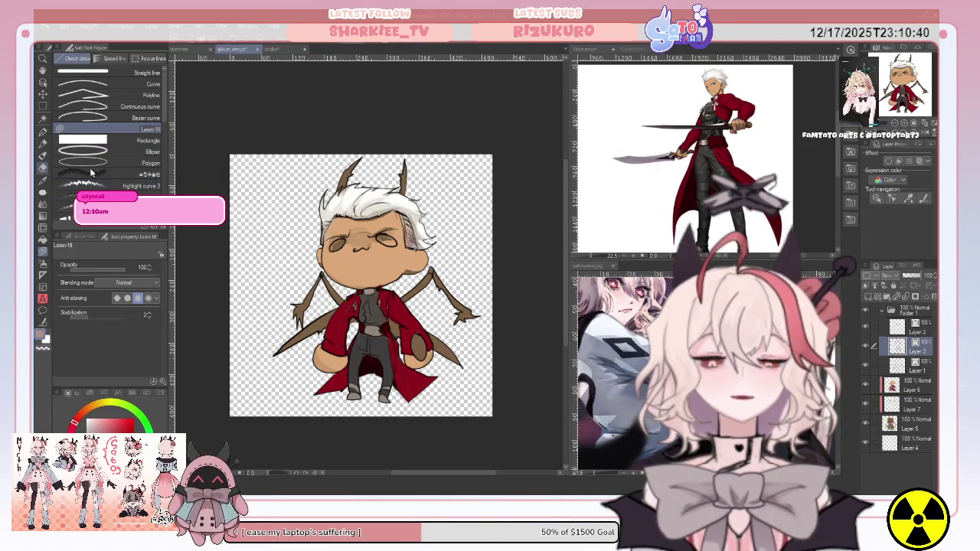
key("e")
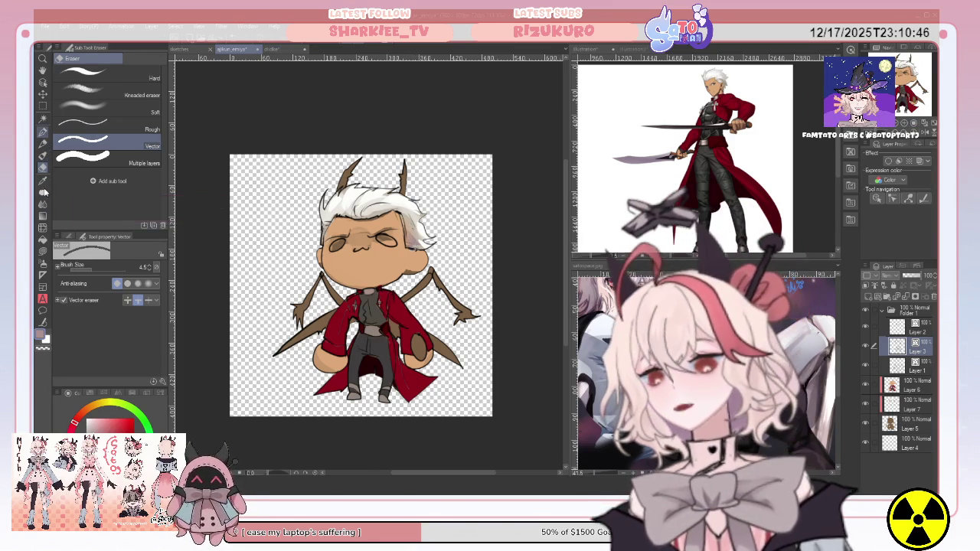
key("p")
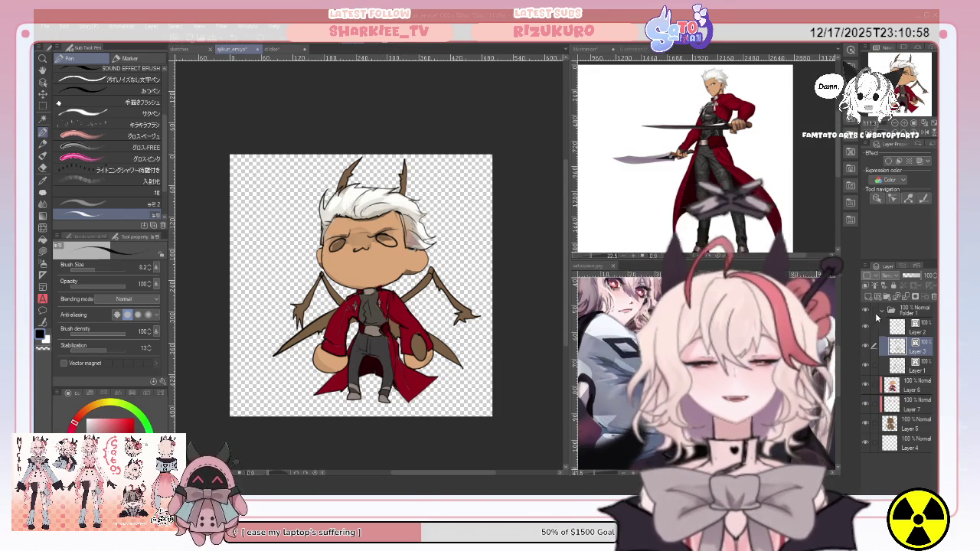
left_click(882, 310)
left_click(912, 327)
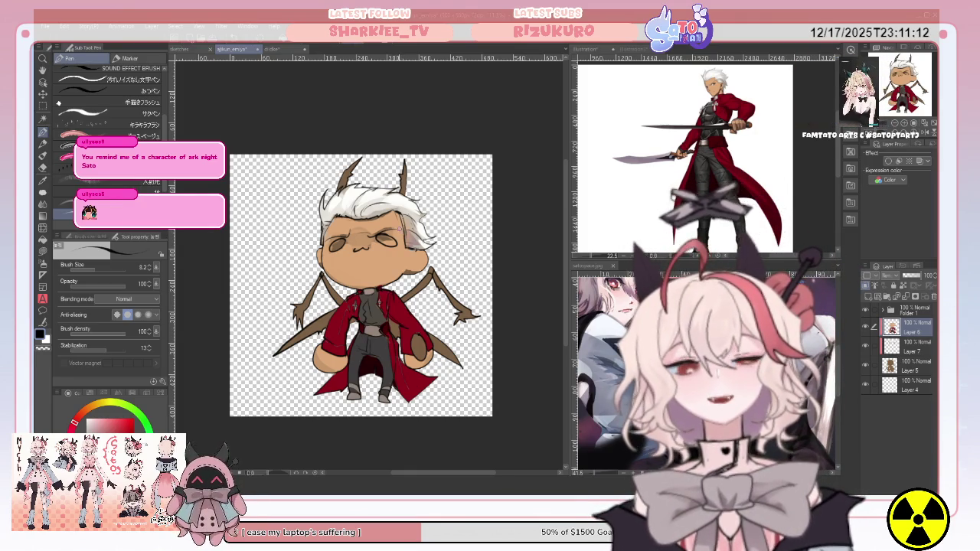
left_click(865, 348)
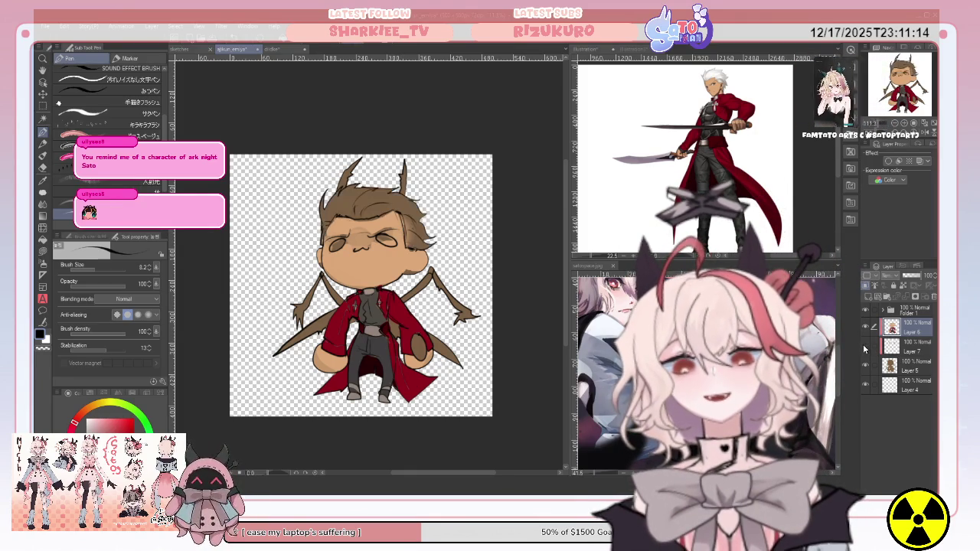
left_click(866, 349)
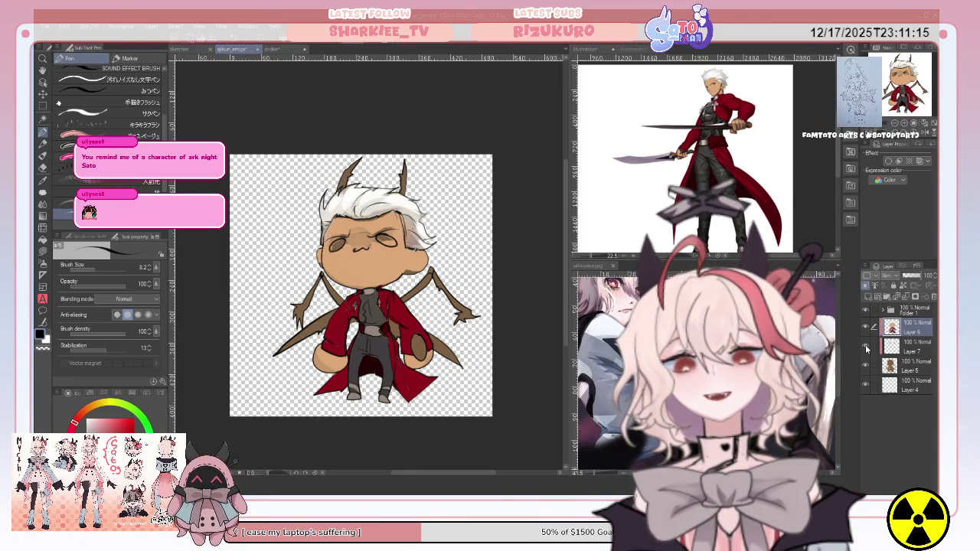
left_click(907, 366)
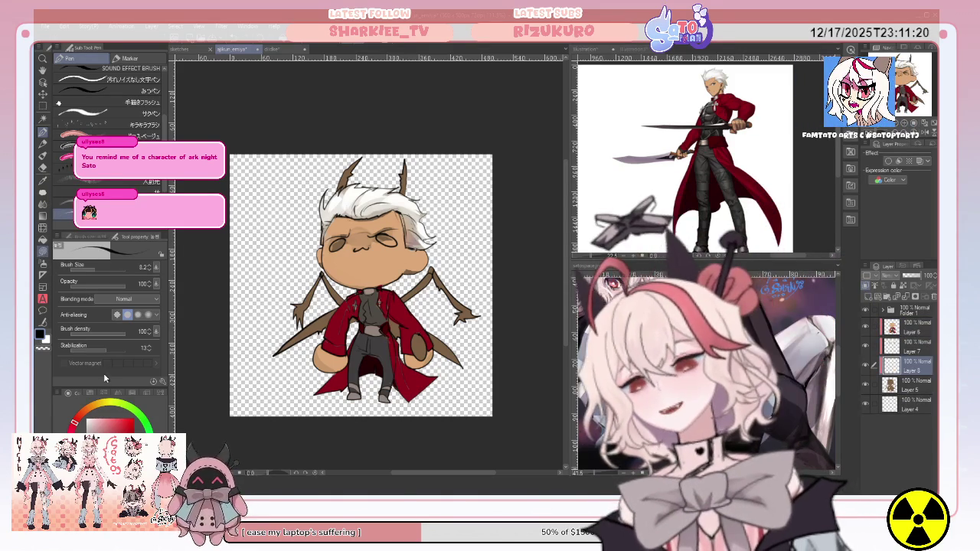
left_click(42, 257)
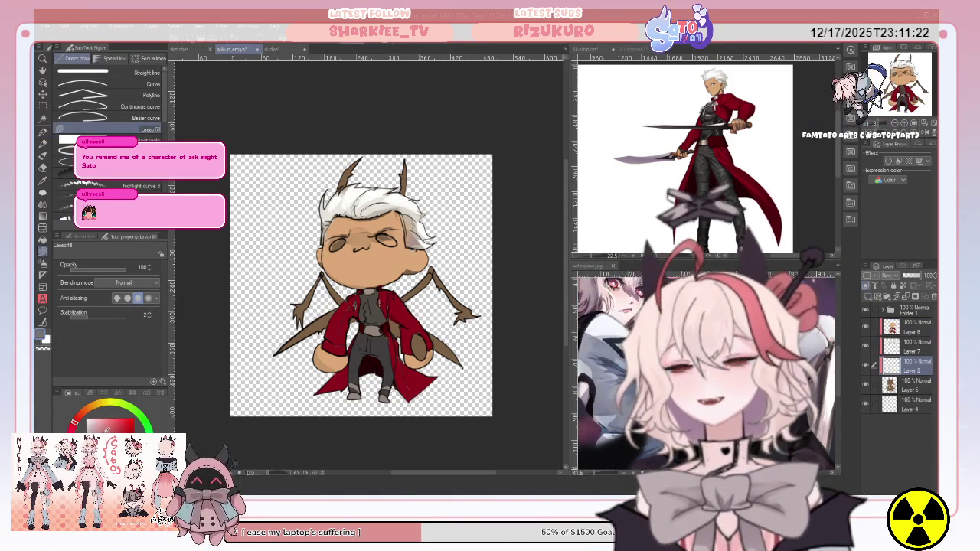
Step: Lasso-fill the spikes on top of the chibi's head in red
mouse_move(344, 153)
left_mouse_down()
mouse_move(366, 173)
mouse_move(402, 164)
left_mouse_up()
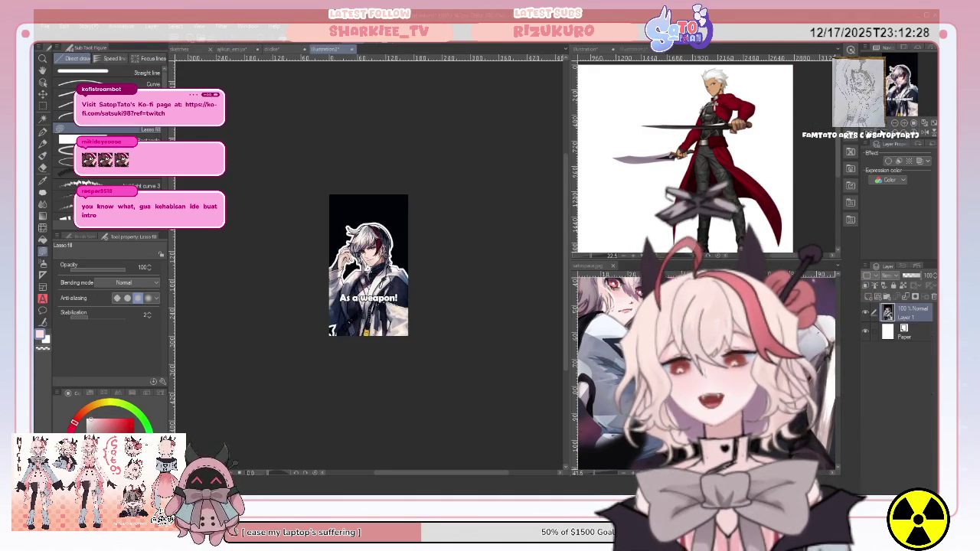
Step: Reset the sketch view, move the upper head sketch down beside the figure, and add Layer 3
left_click(916, 123)
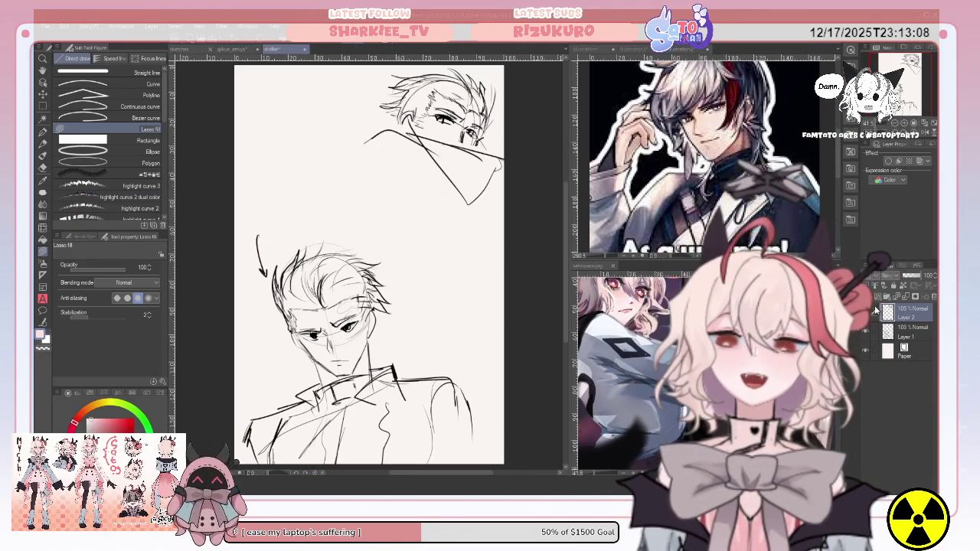
left_click(43, 92)
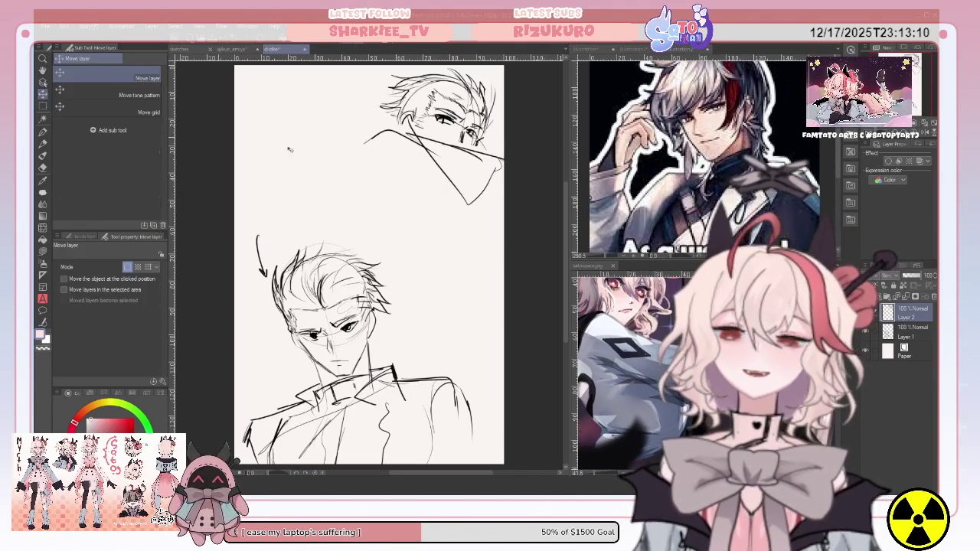
left_click_drag(434, 182, 441, 358)
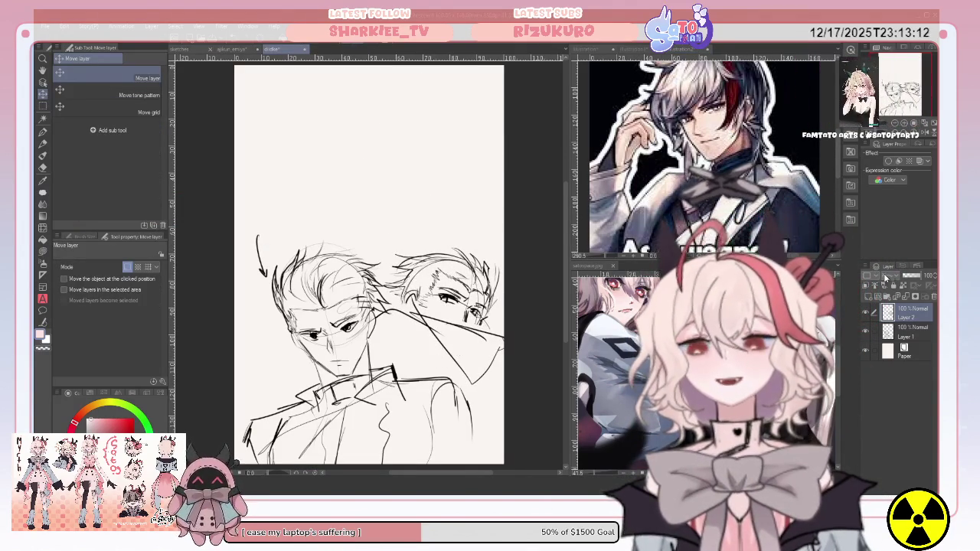
key("ctrl+shift+n")
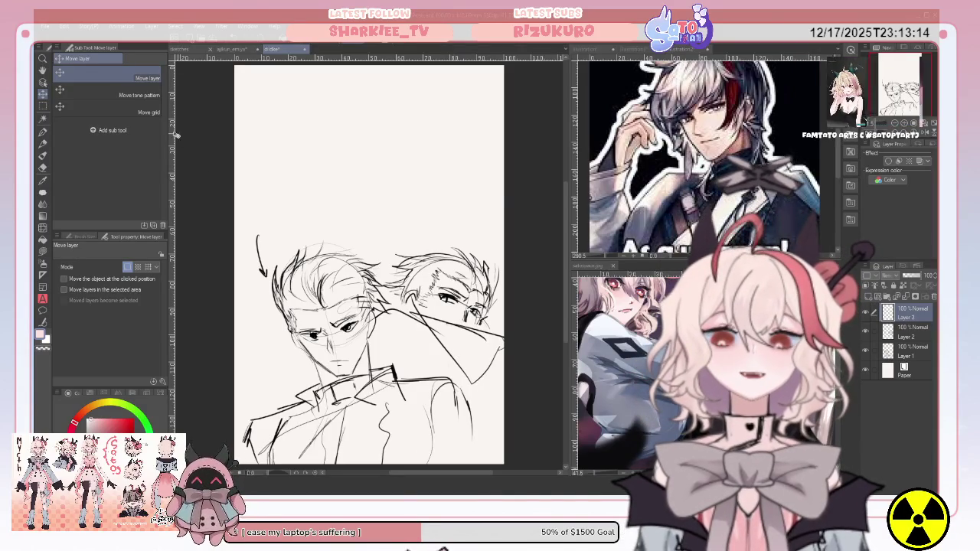
Step: Sketch a new head outline near the page top with inner guide strokes
key("p")
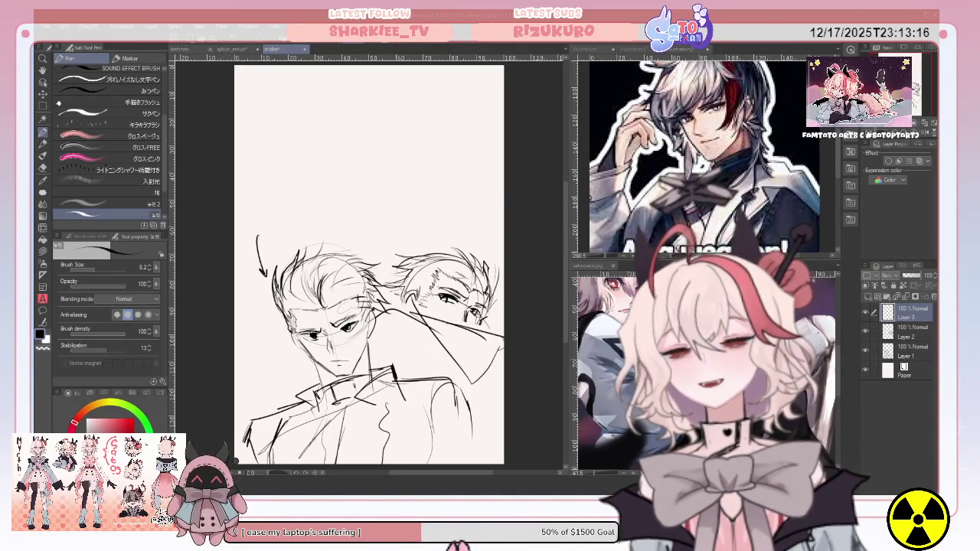
scroll(371, 306, "up", 2)
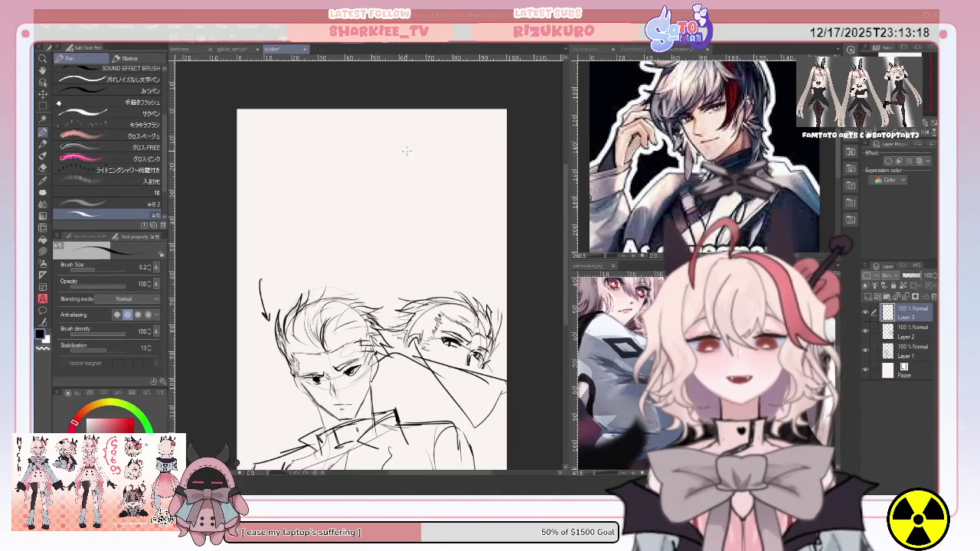
mouse_move(376, 129)
left_mouse_down()
mouse_move(346, 194)
mouse_move(364, 233)
left_mouse_up()
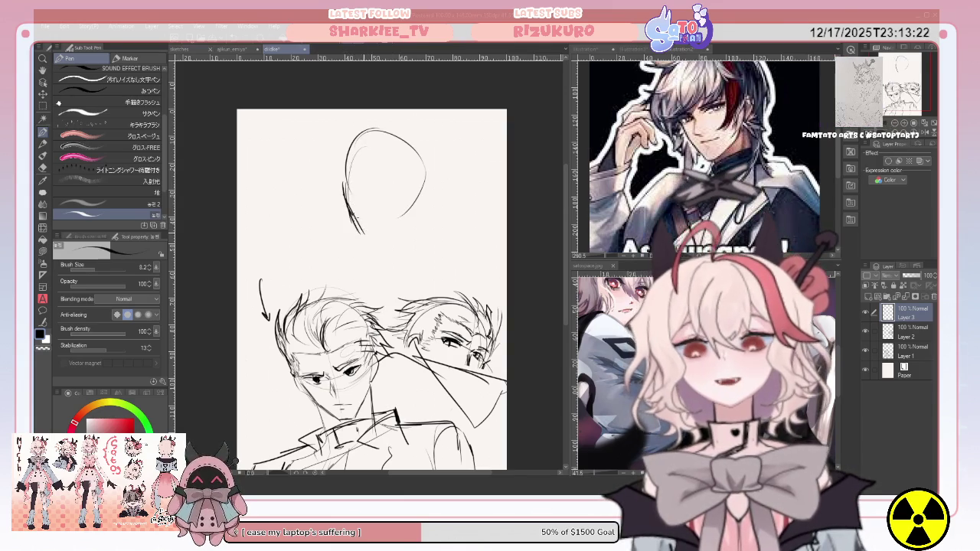
left_click_drag(396, 146, 375, 193)
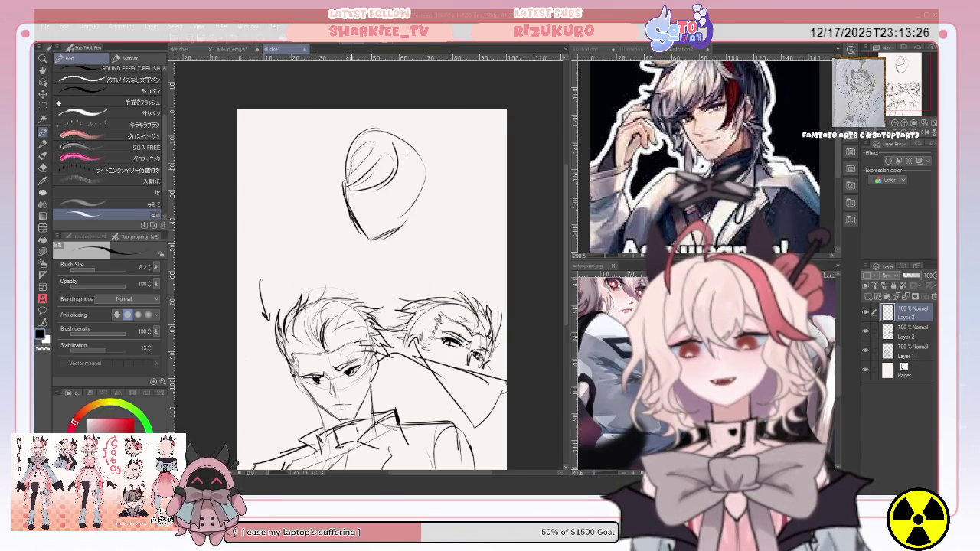
left_click_drag(400, 152, 405, 183)
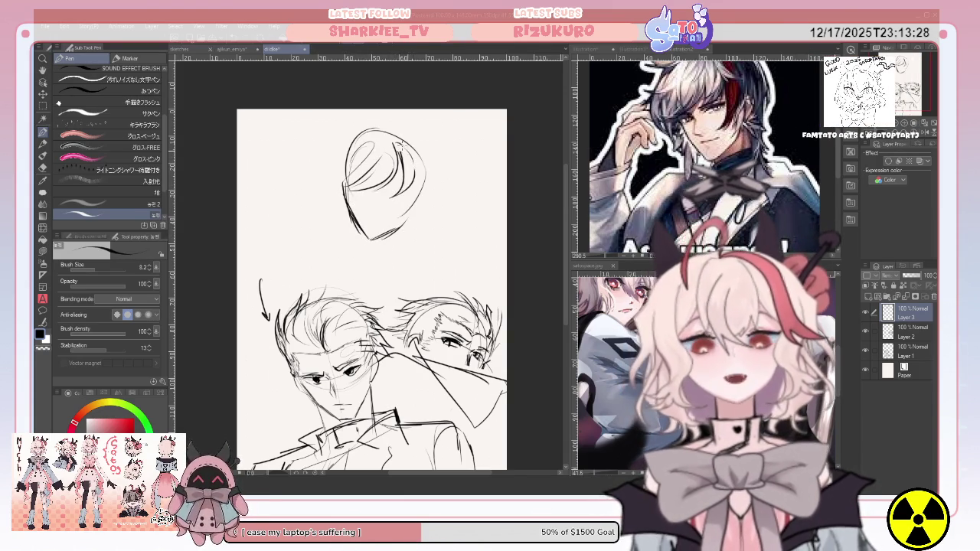
left_click_drag(397, 134, 399, 161)
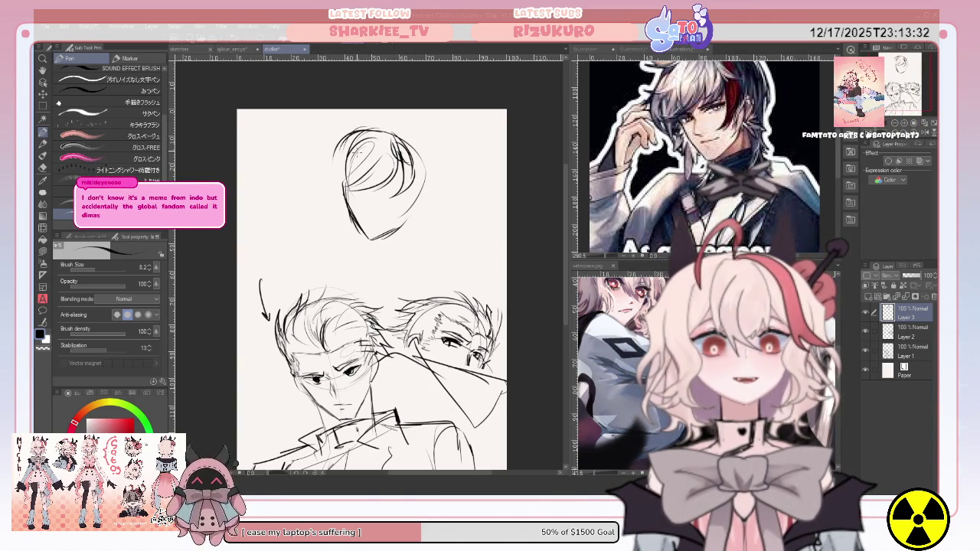
mouse_move(341, 148)
left_mouse_down()
mouse_move(329, 165)
mouse_move(343, 216)
left_mouse_up()
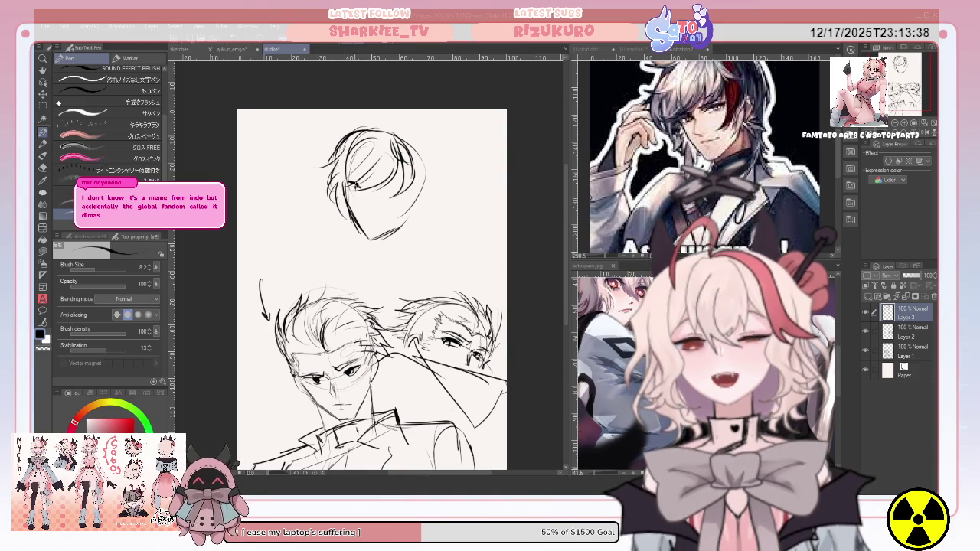
left_click_drag(380, 190, 401, 198)
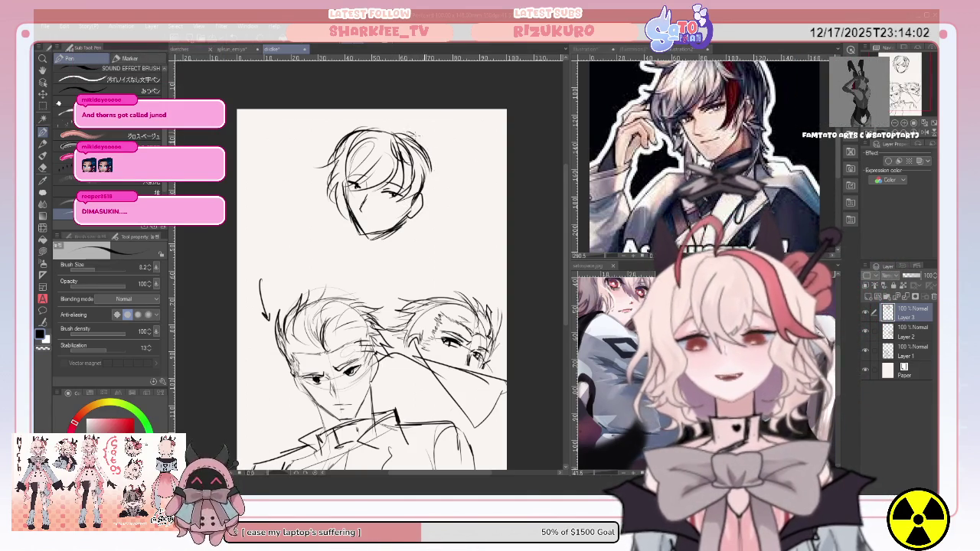
Step: Add right-side hair strands and neck and shoulder lines, then fade the layer to 41%
left_click_drag(421, 136, 435, 187)
mouse_move(351, 205)
left_mouse_down()
mouse_move(327, 245)
mouse_move(361, 285)
left_mouse_up()
left_click_drag(401, 227, 391, 260)
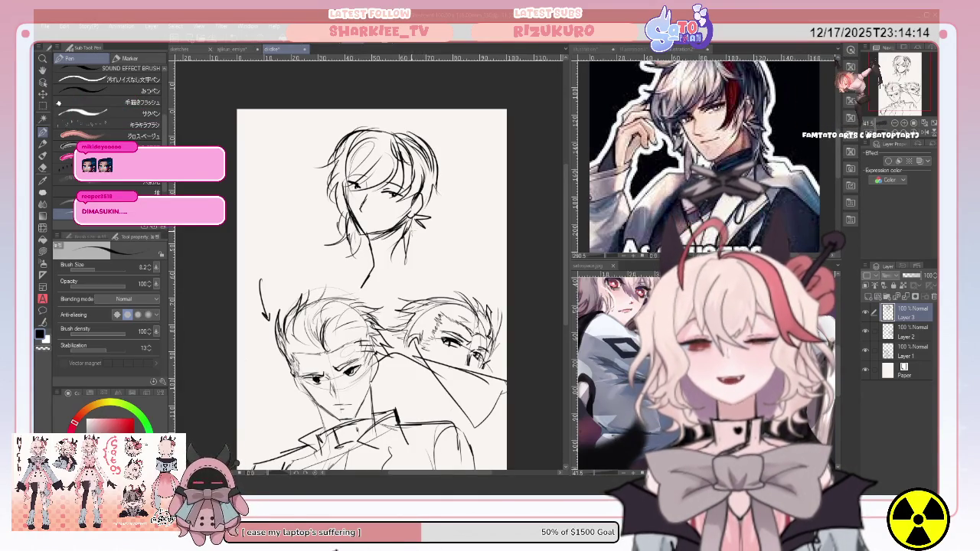
left_click_drag(414, 226, 397, 262)
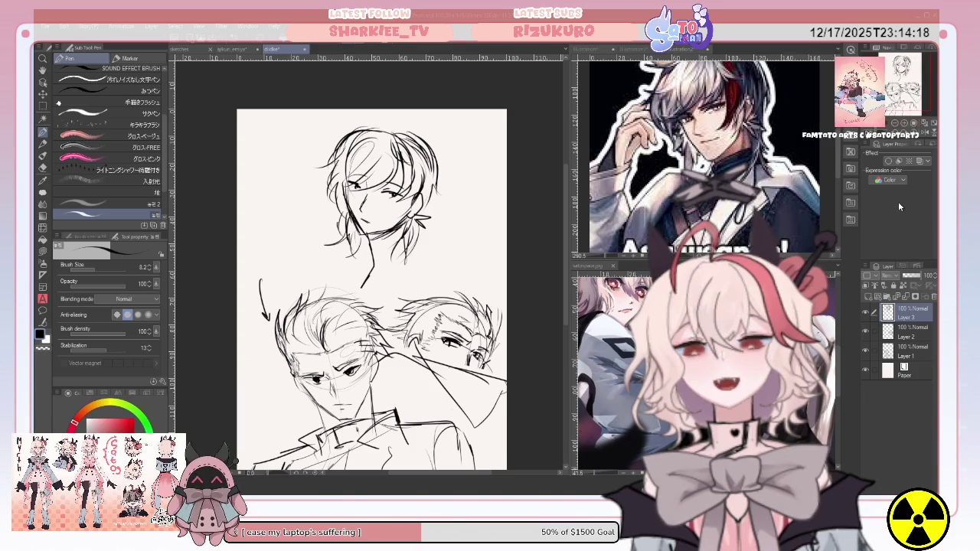
left_click(911, 274)
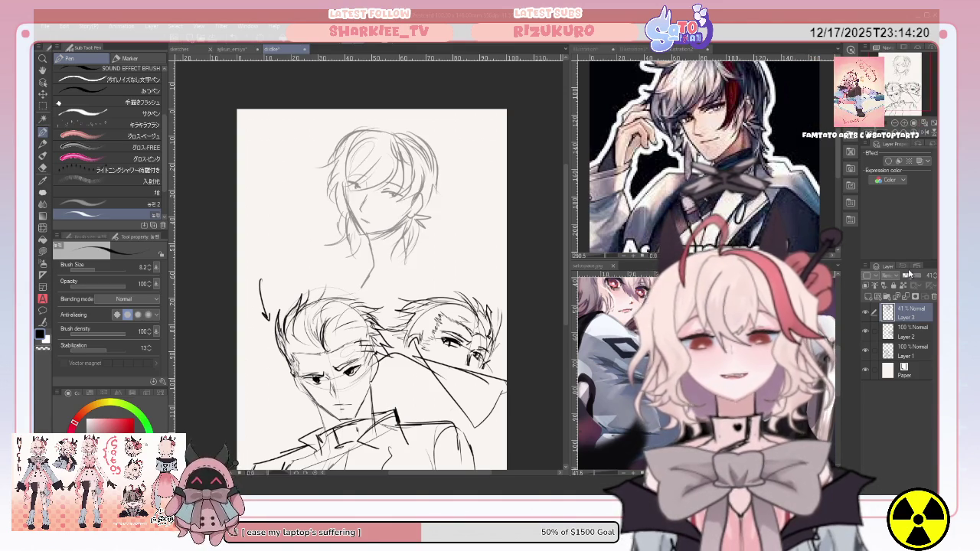
Step: Fade the head sketch layer to 18% and bring the starry reference illustration alongside
left_click(904, 274)
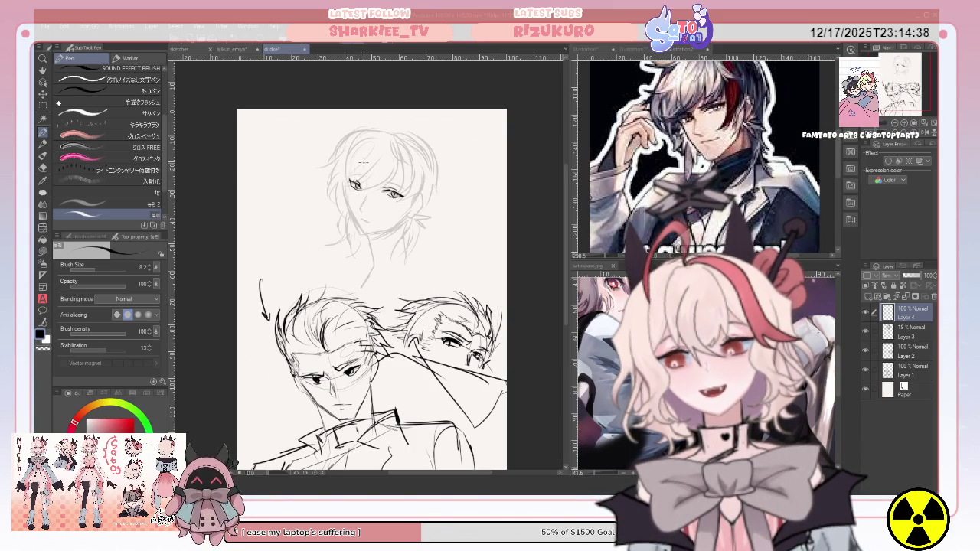
left_click(614, 271)
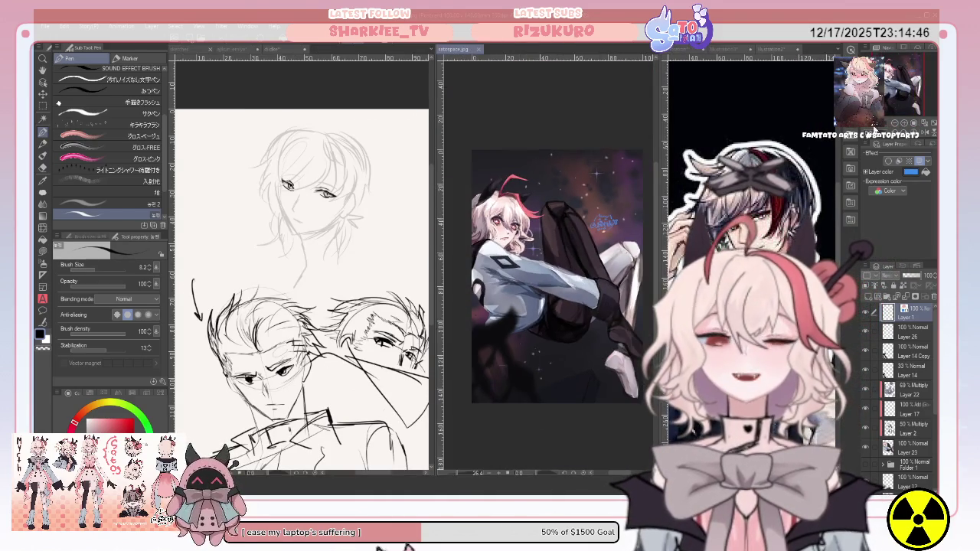
Step: Zoom and pan the starry reference illustration for a closer look
scroll(558, 276, "up", 1)
scroll(558, 276, "up", 1)
mouse_move(558, 252)
left_mouse_down()
mouse_move(565, 280)
mouse_move(559, 274)
left_mouse_up()
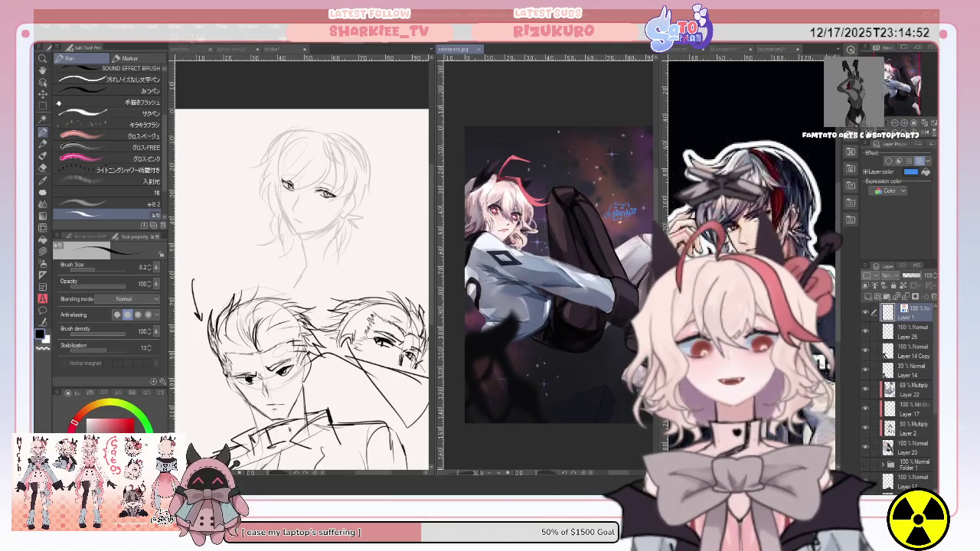
key("ctrl+Tab")
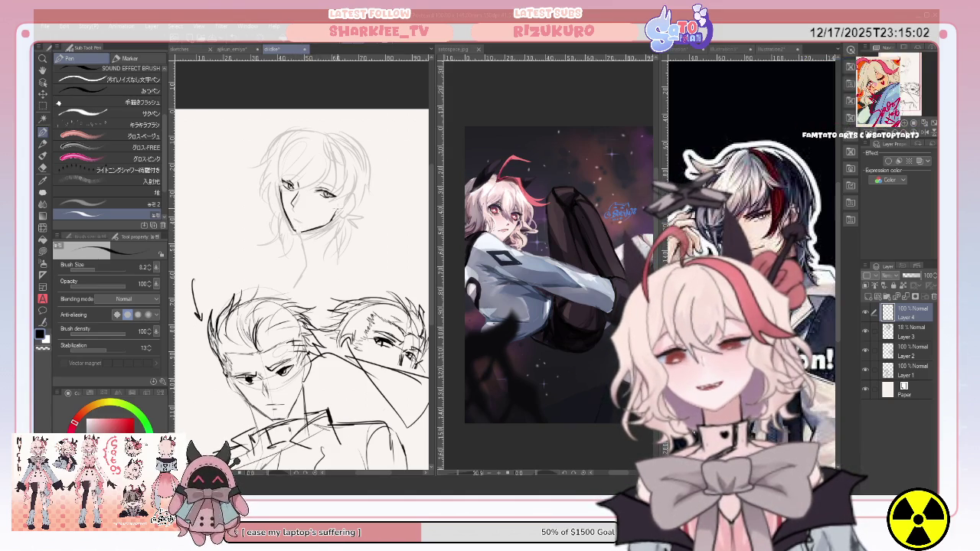
Step: Lasso the sketched eye, reposition it with Move layer, and deselect
left_click(43, 107)
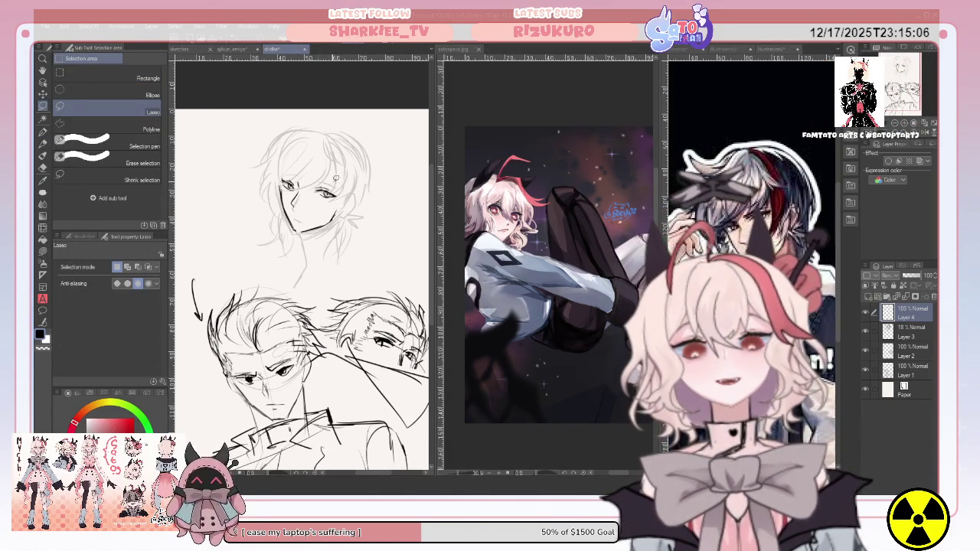
left_click_drag(335, 200, 317, 196)
left_click(43, 93)
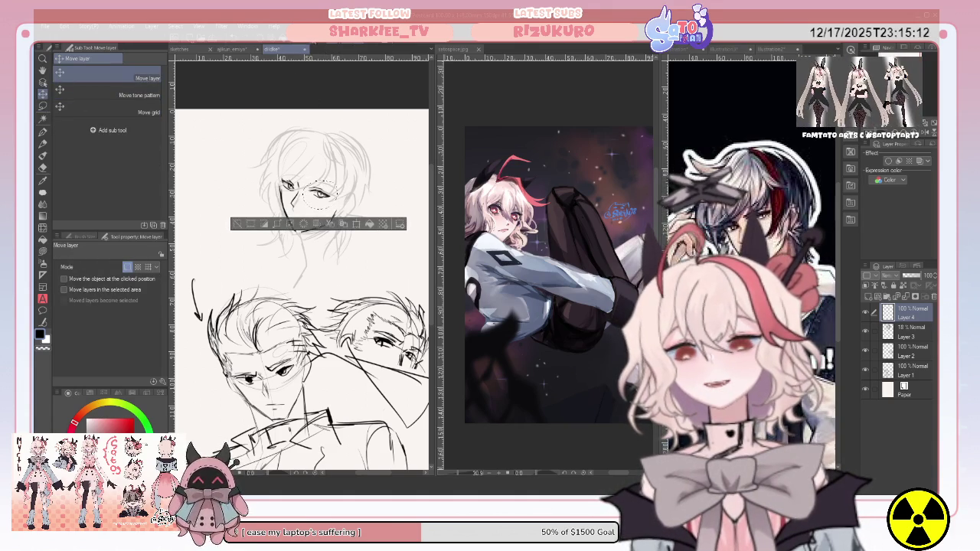
key("ctrl+d")
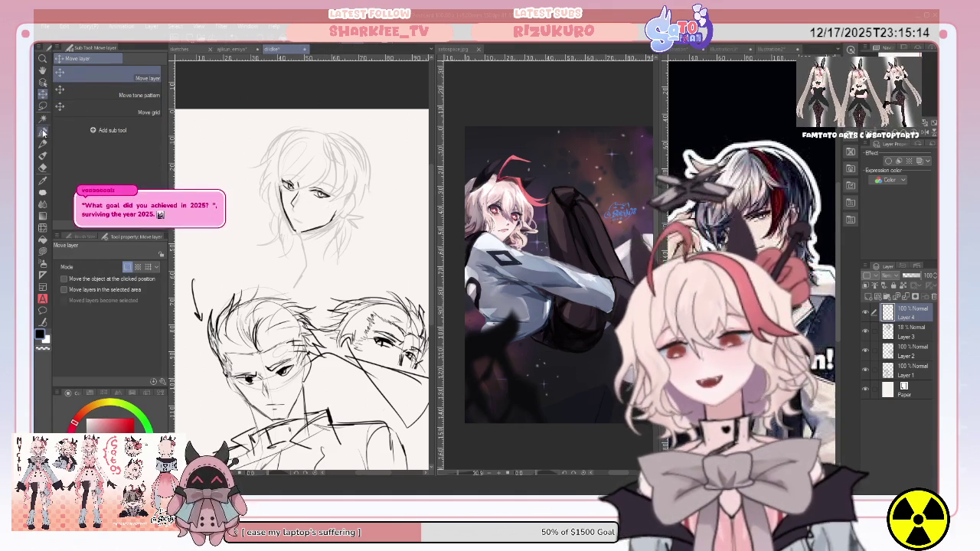
key("p")
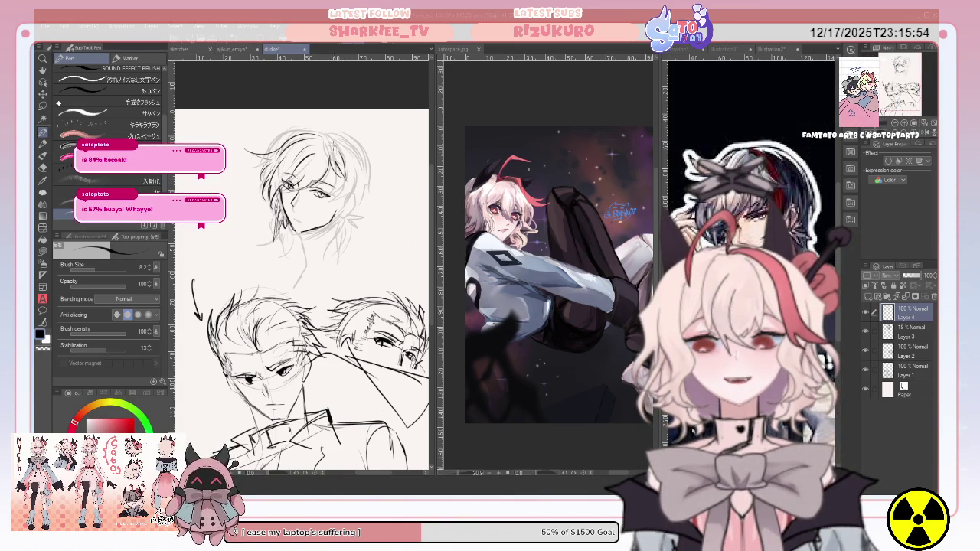
Step: Refine the face, top-right hair, chin and neck lines, and close the starry reference pane
left_click_drag(325, 181, 340, 211)
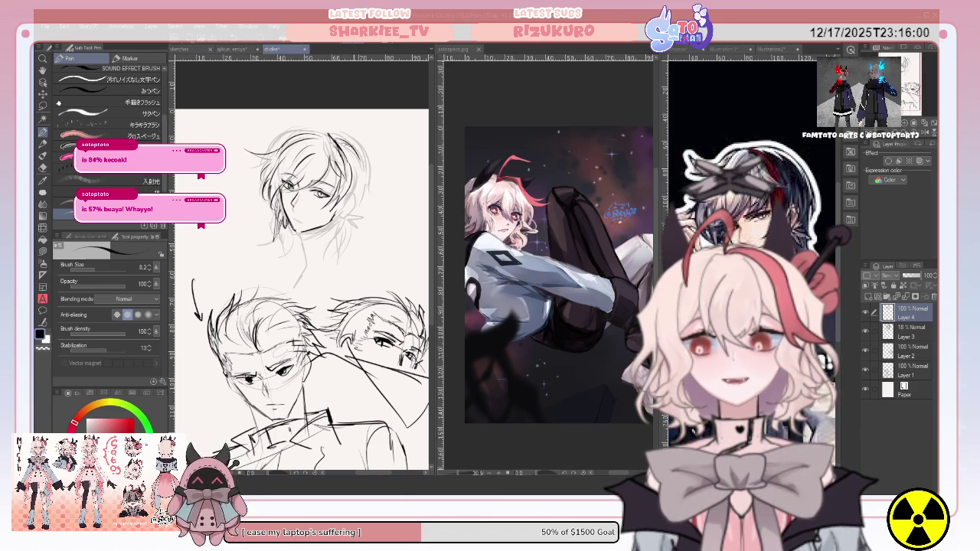
left_click_drag(348, 141, 364, 175)
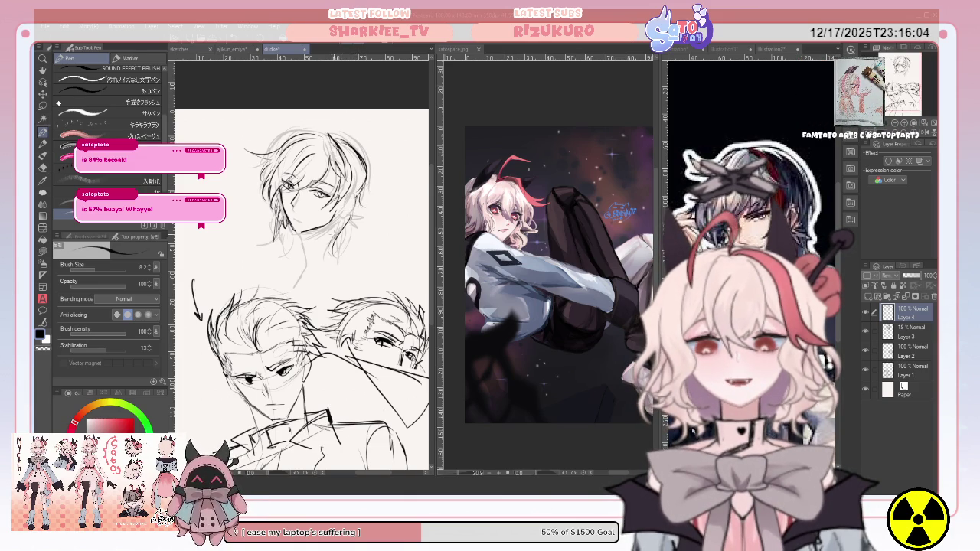
mouse_move(342, 194)
left_mouse_down()
mouse_move(352, 204)
mouse_move(340, 214)
left_mouse_up()
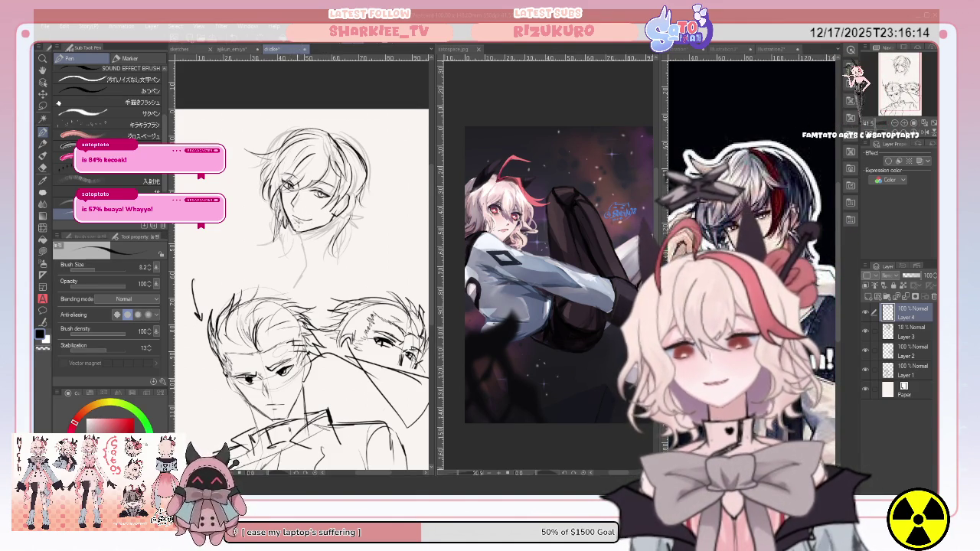
left_click_drag(310, 262, 304, 285)
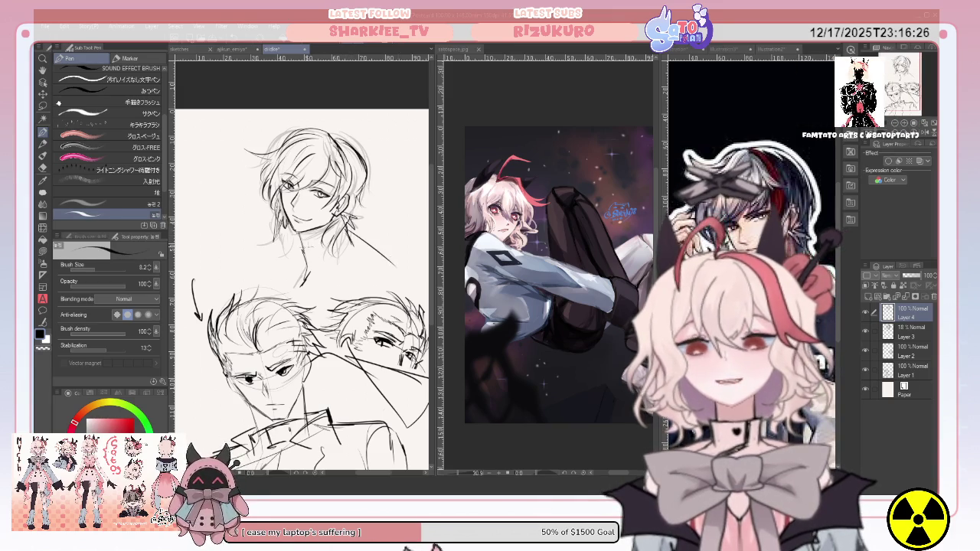
left_click_drag(269, 244, 281, 272)
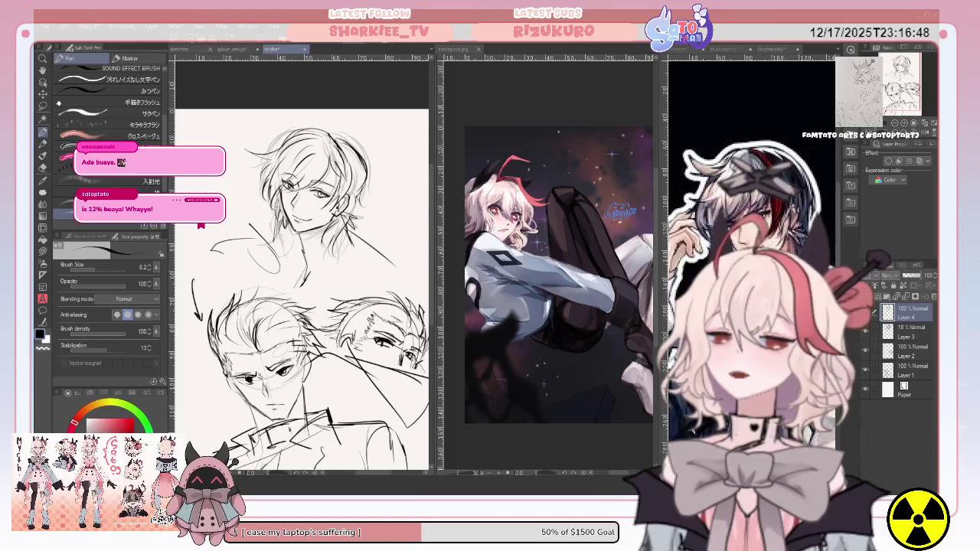
left_click(477, 50)
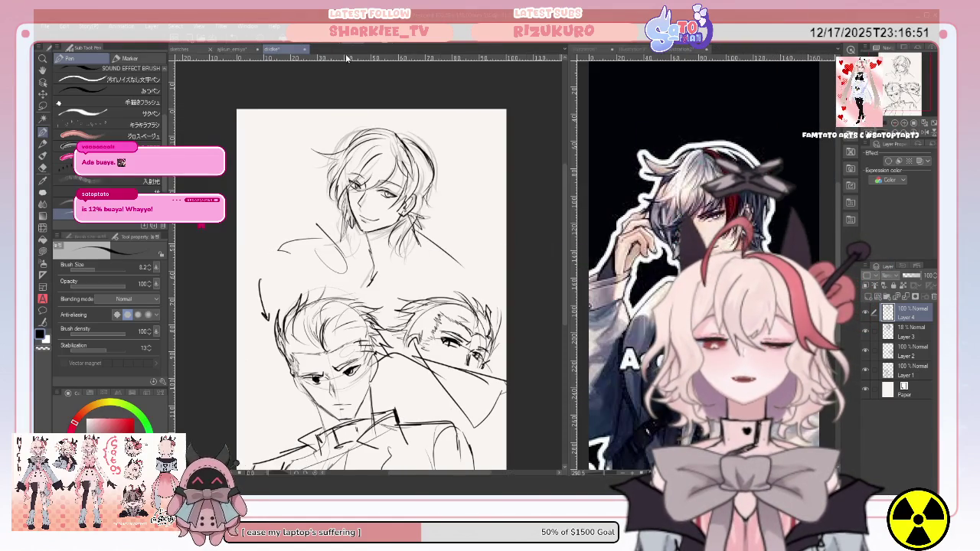
Step: Browse the red-coated Archer reference images beside the chibi drawing
left_click(245, 49)
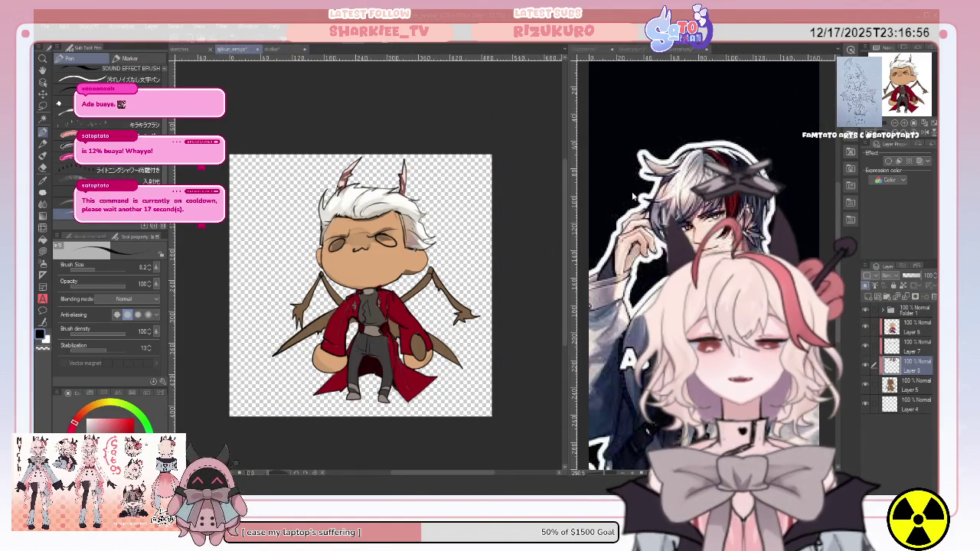
left_click(589, 51)
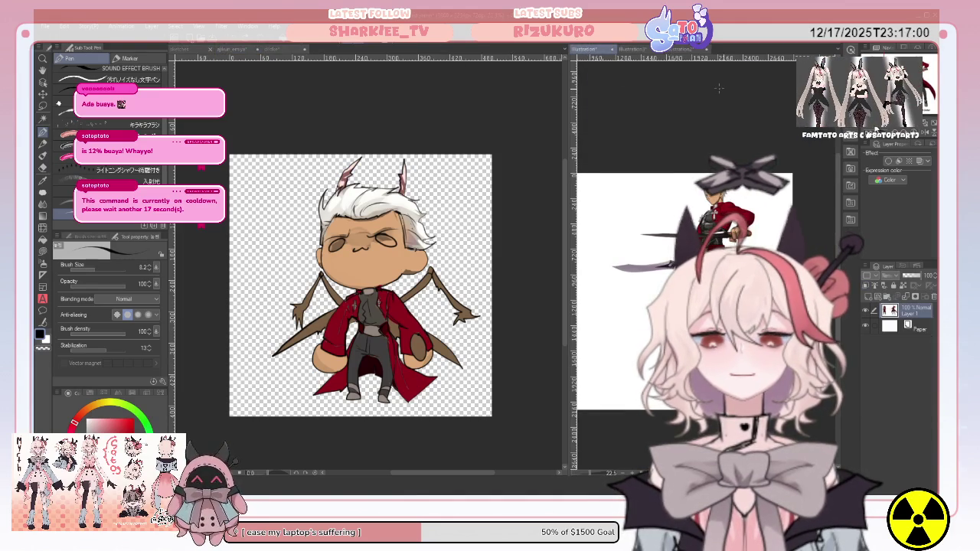
scroll(705, 260, "down", 2)
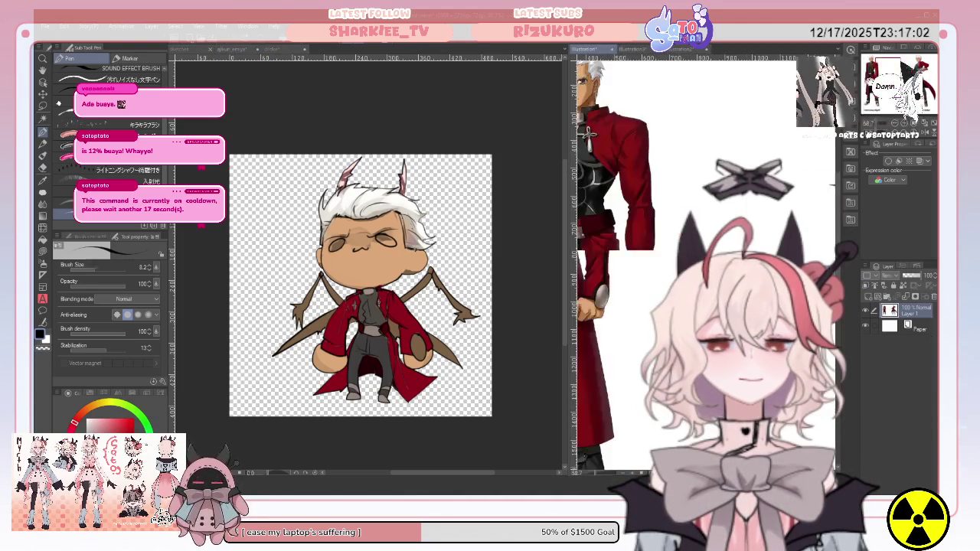
scroll(704, 260, "down", 2)
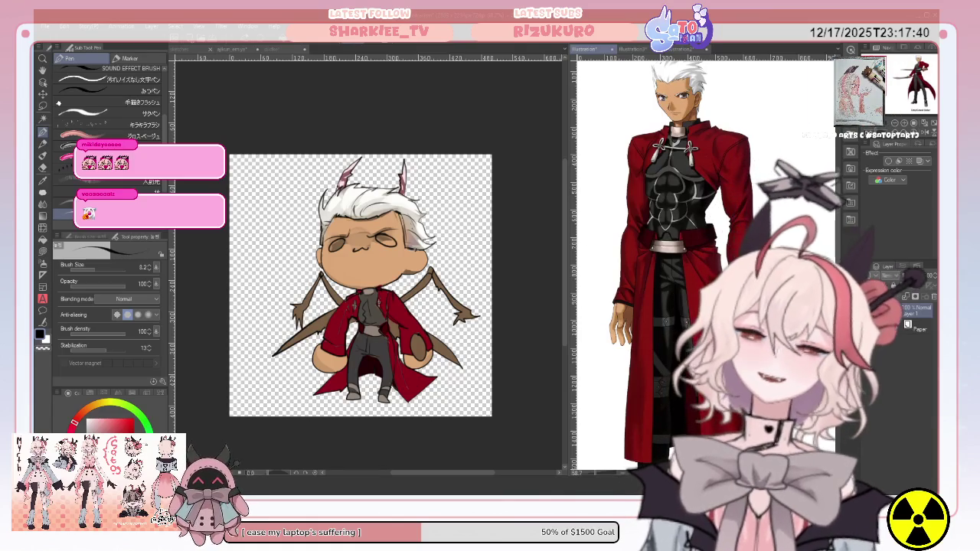
key("ctrl+Tab")
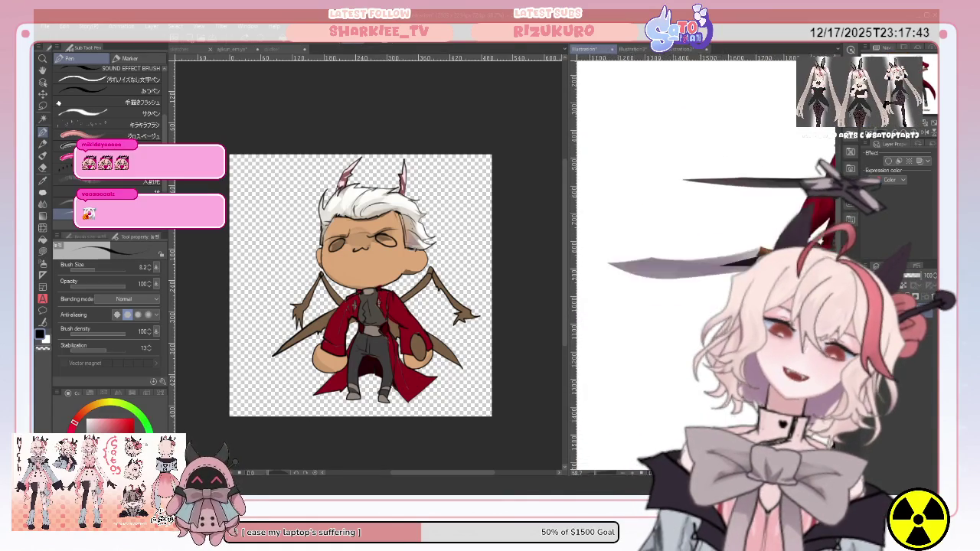
left_click(628, 51)
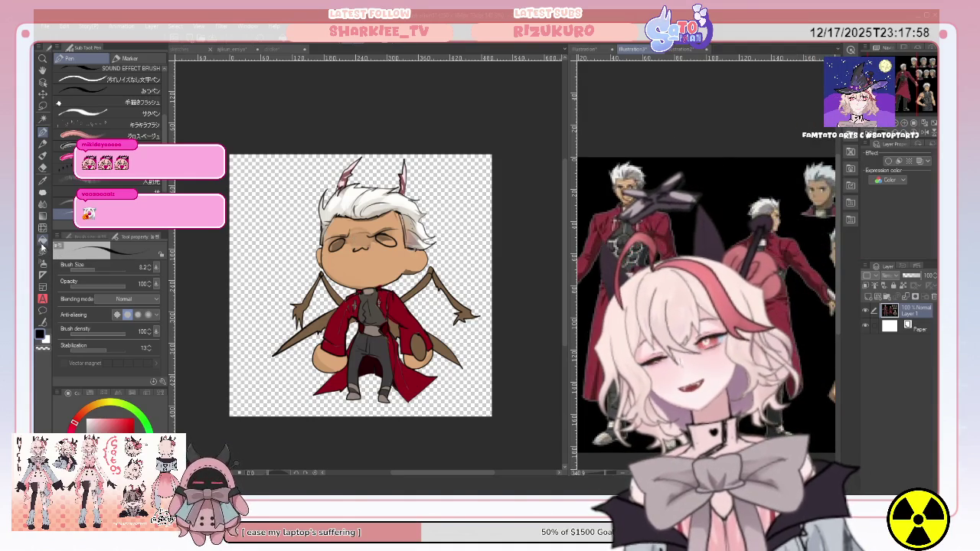
Step: On a new layer above Layer 6, lasso-fill the red coat, dark shirt and grey trousers
key("g")
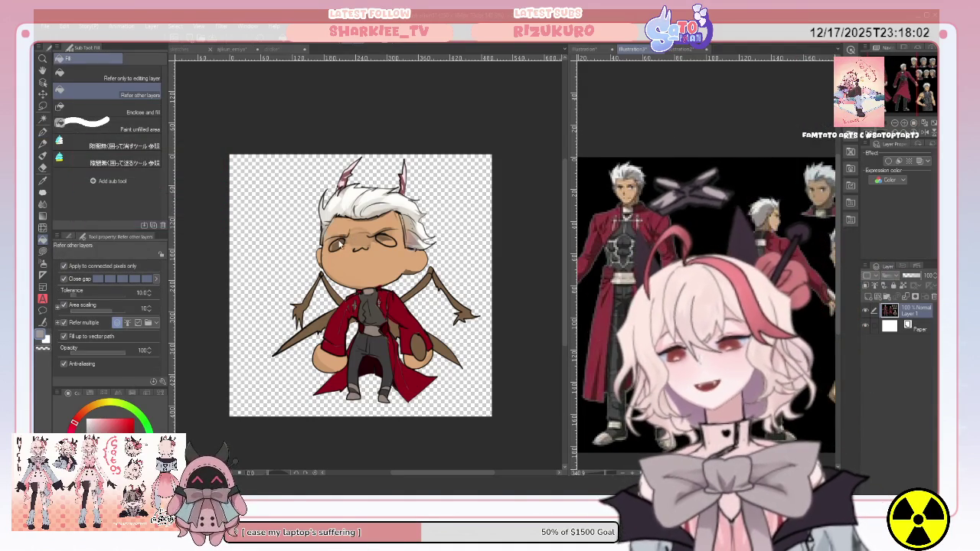
left_click(475, 242)
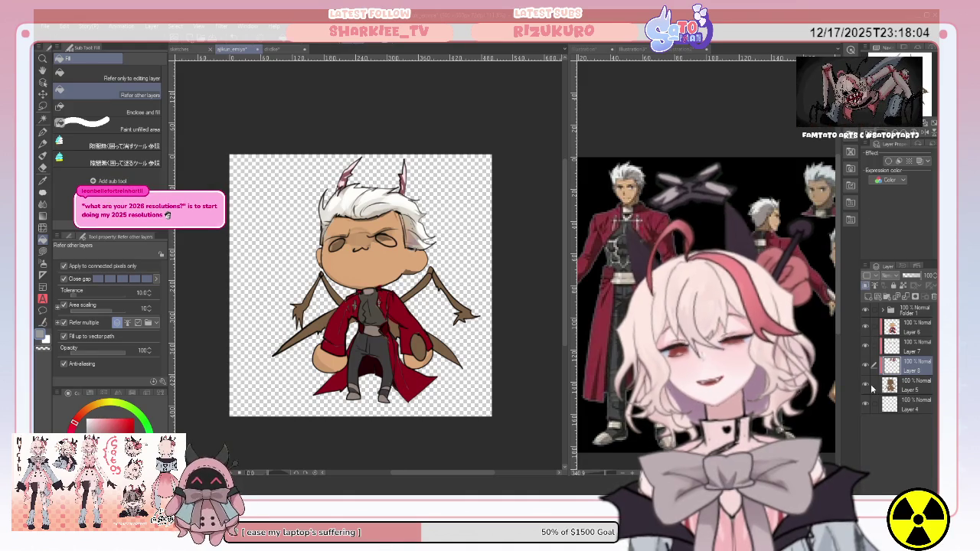
left_click(911, 314)
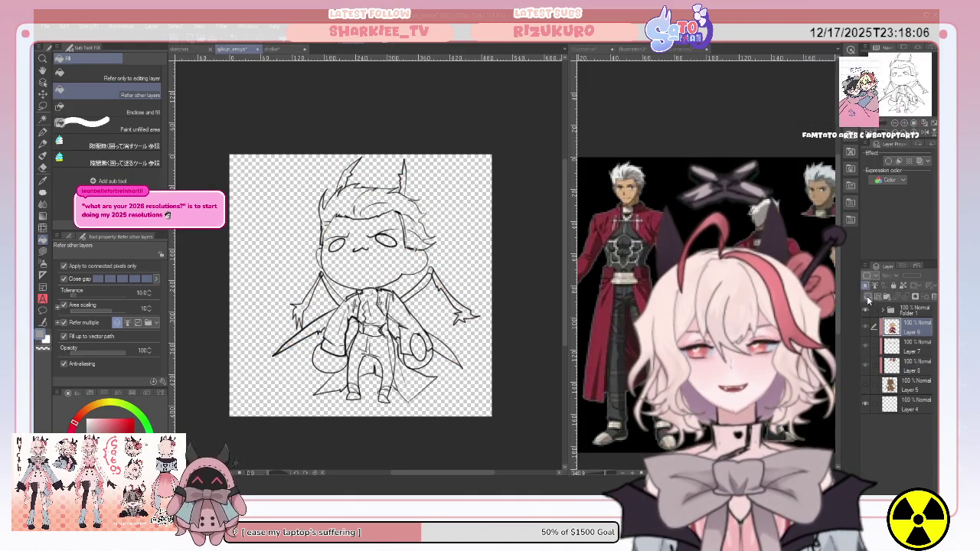
left_click(867, 296)
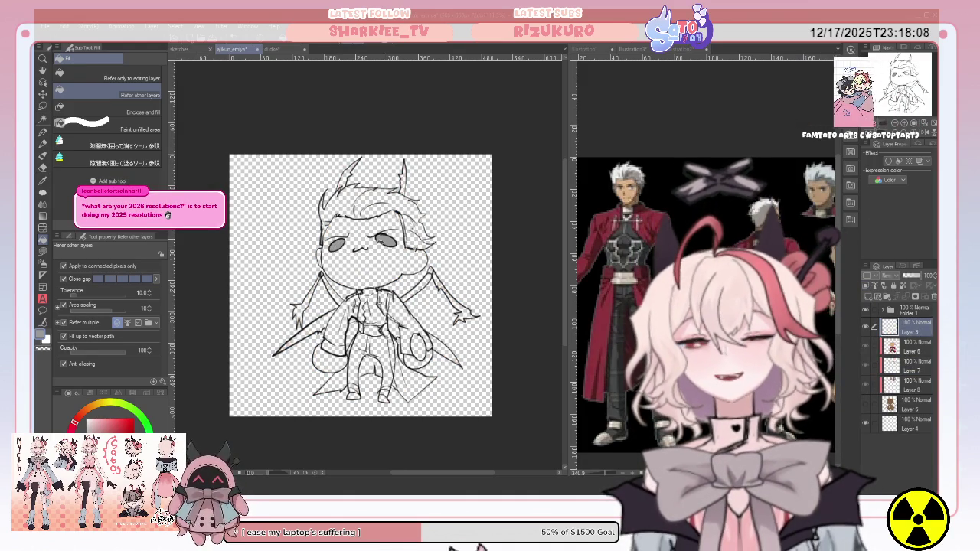
left_click(43, 262)
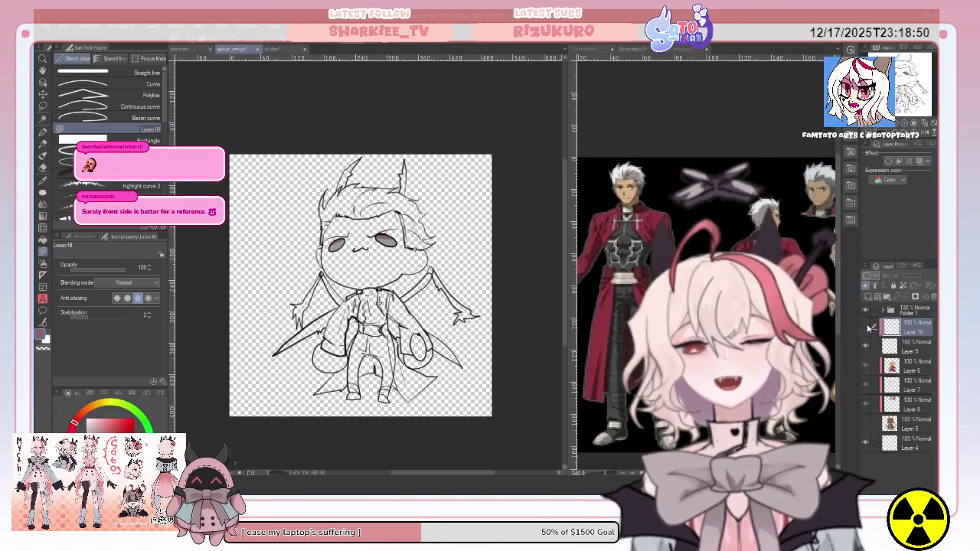
left_click(866, 424)
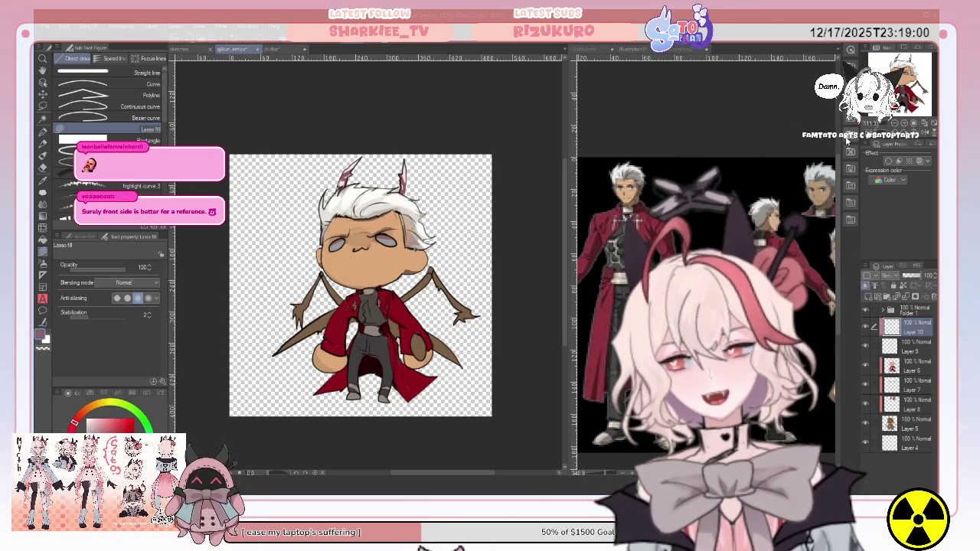
left_click(586, 50)
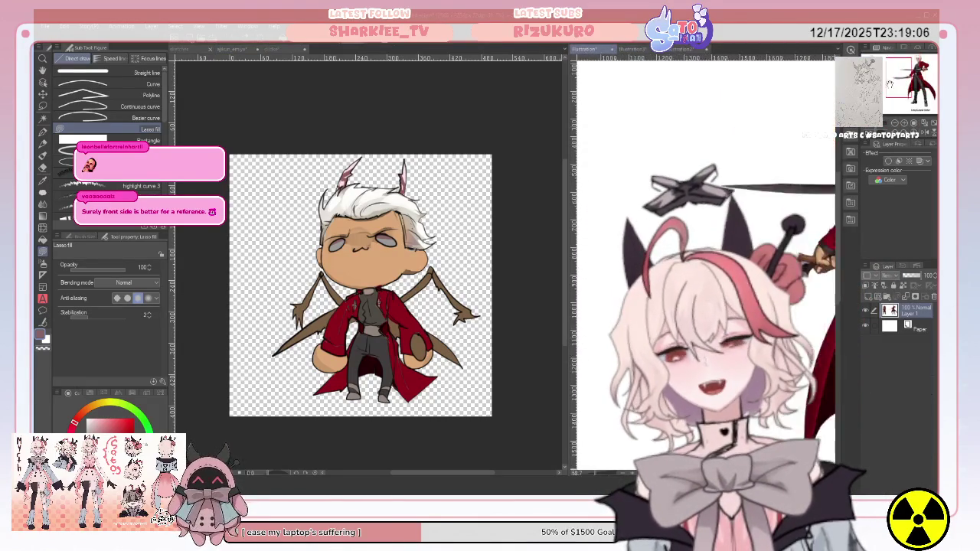
Step: Lasso-fill a small pale oval detail beside the chibi's right hand on Layer 7
left_click_drag(705, 268, 651, 268)
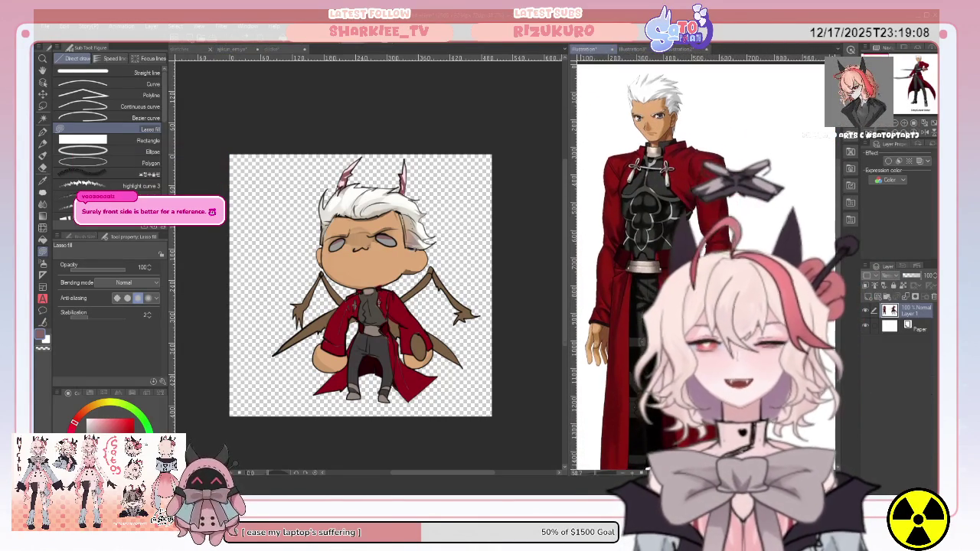
left_click(680, 50)
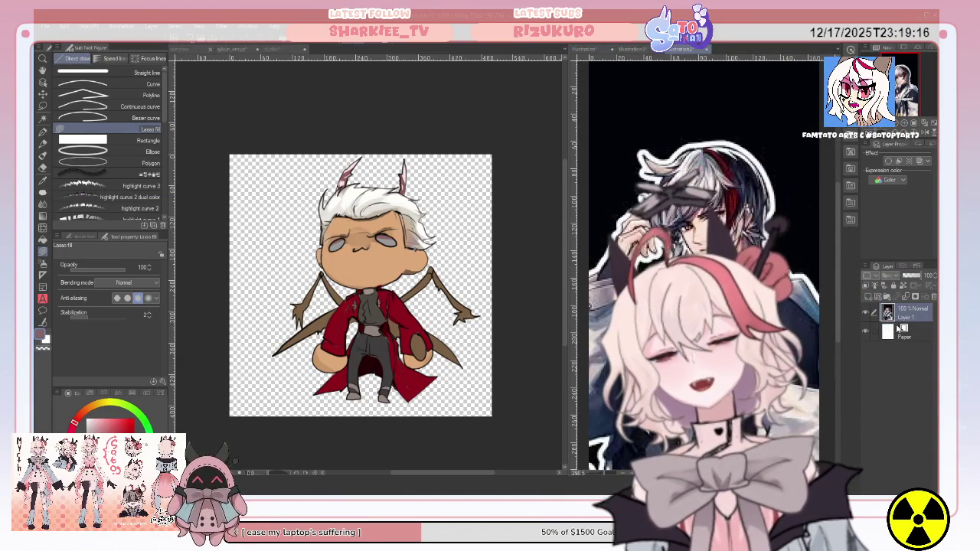
left_click(473, 362)
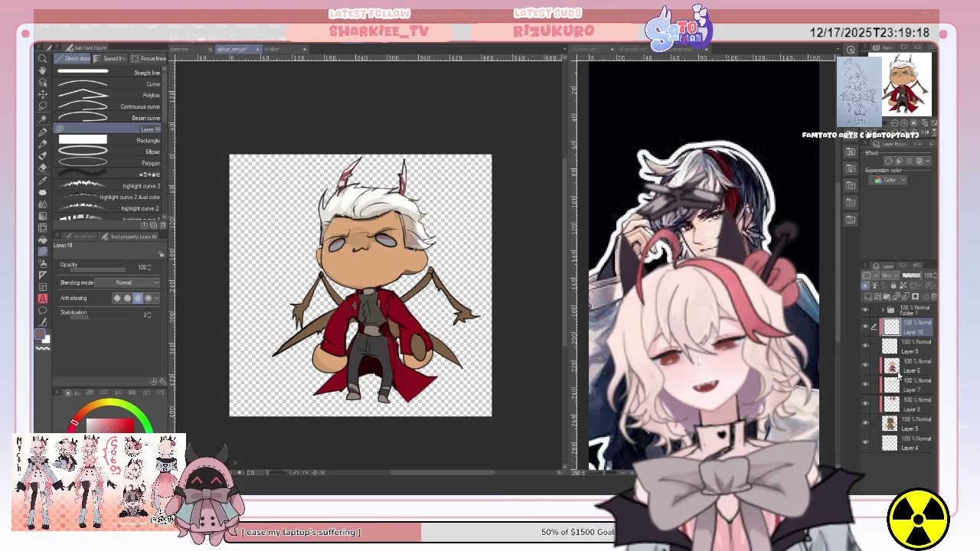
left_click(897, 379)
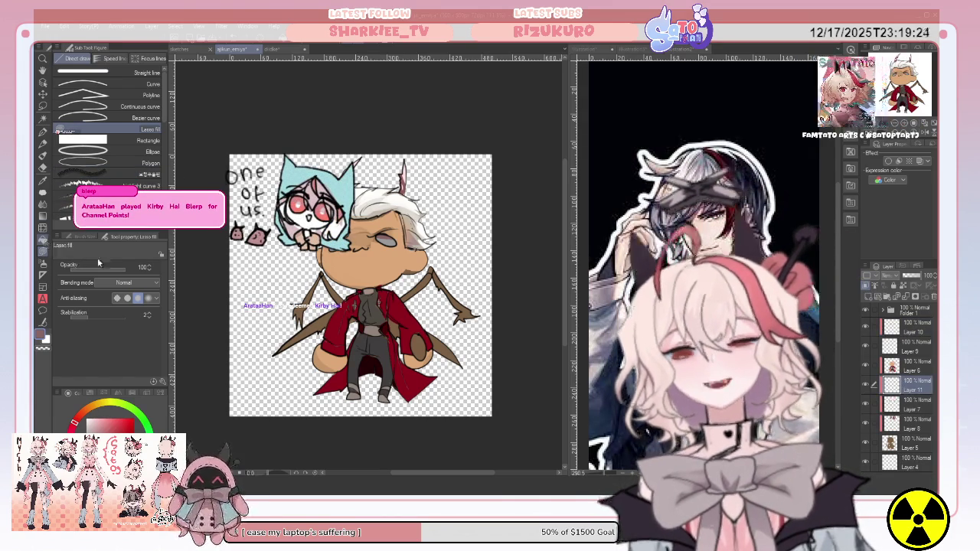
left_click(43, 241)
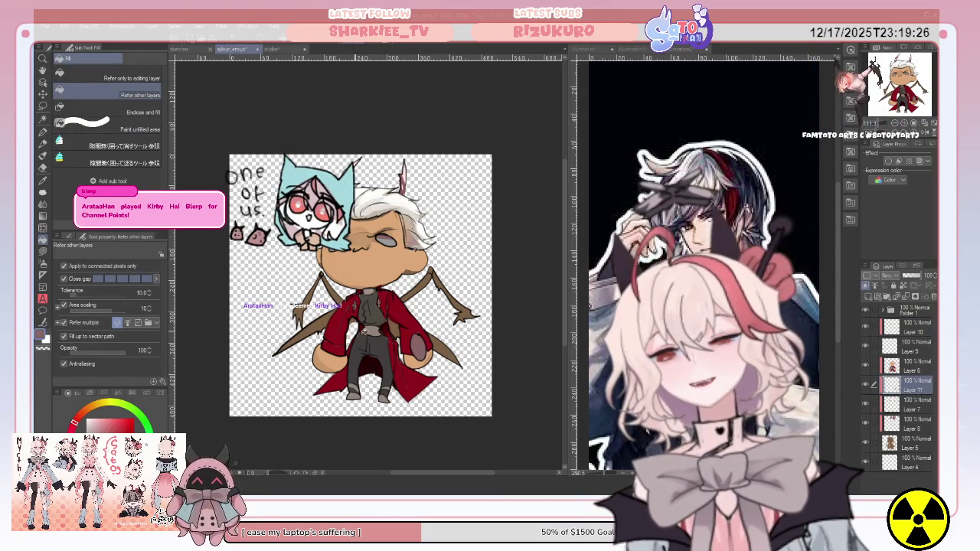
key("u")
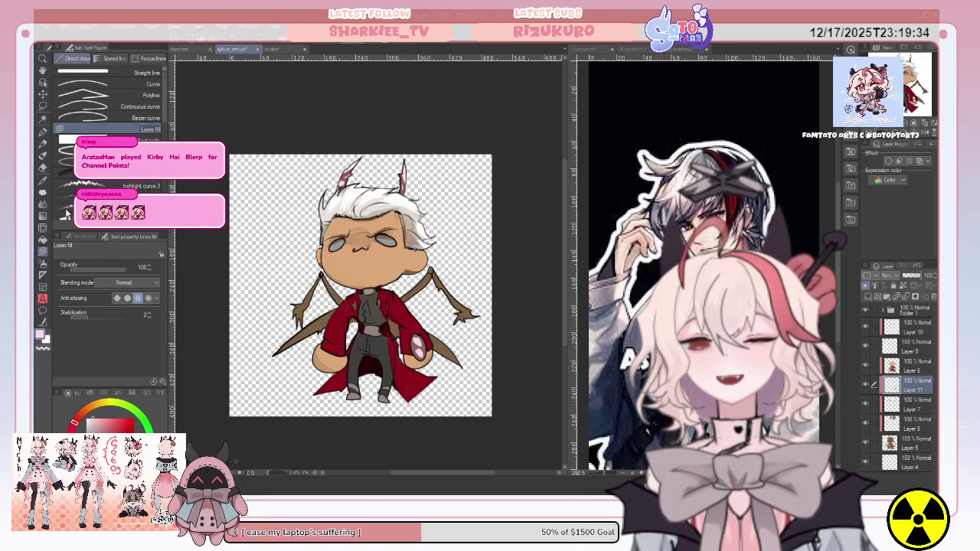
left_click(42, 182)
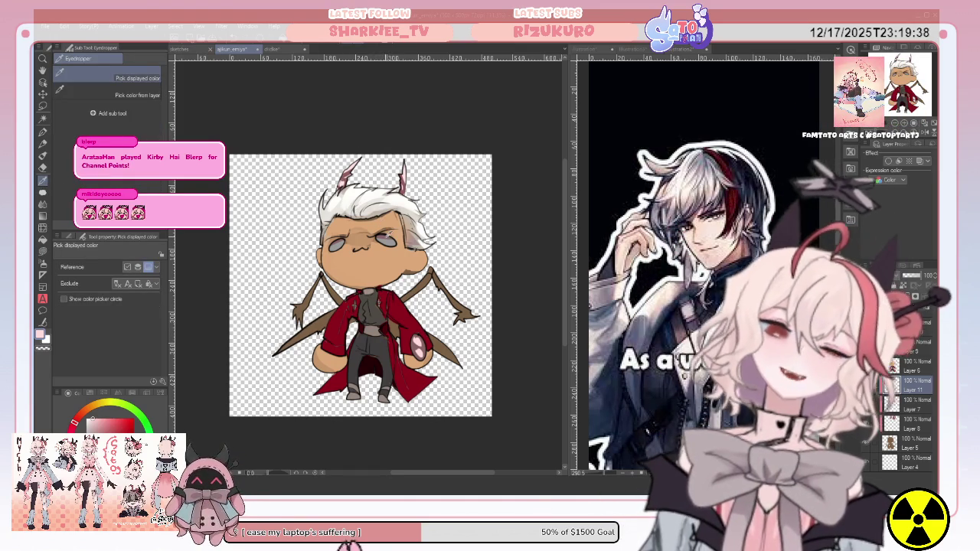
Step: Drag Layer 11 above Layer 6 so its detail sits over the clothing
left_click(43, 251)
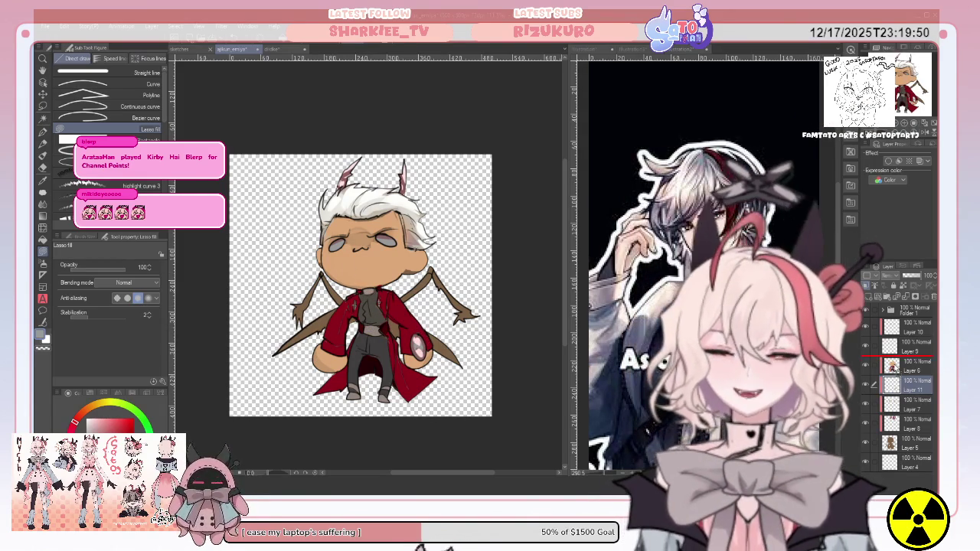
left_click_drag(846, 367, 846, 357)
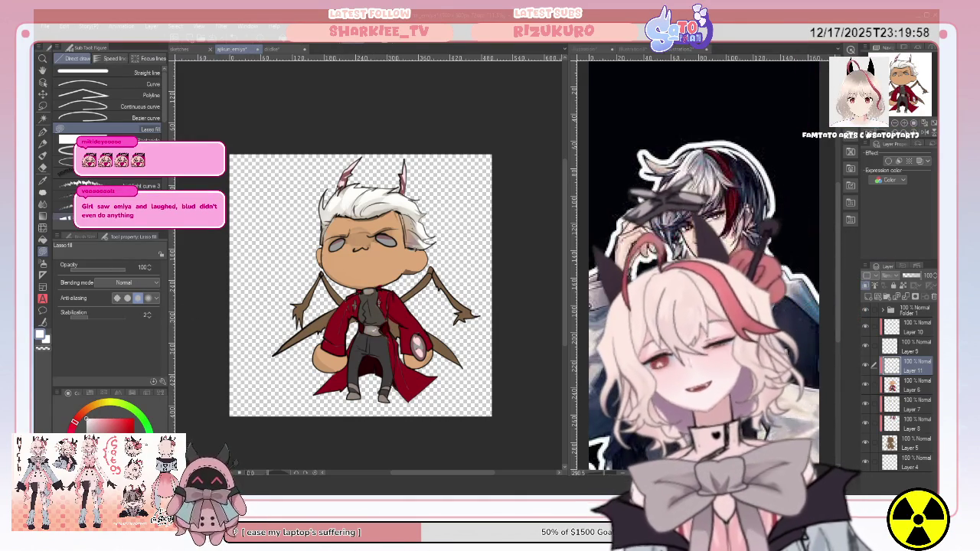
left_click(44, 143)
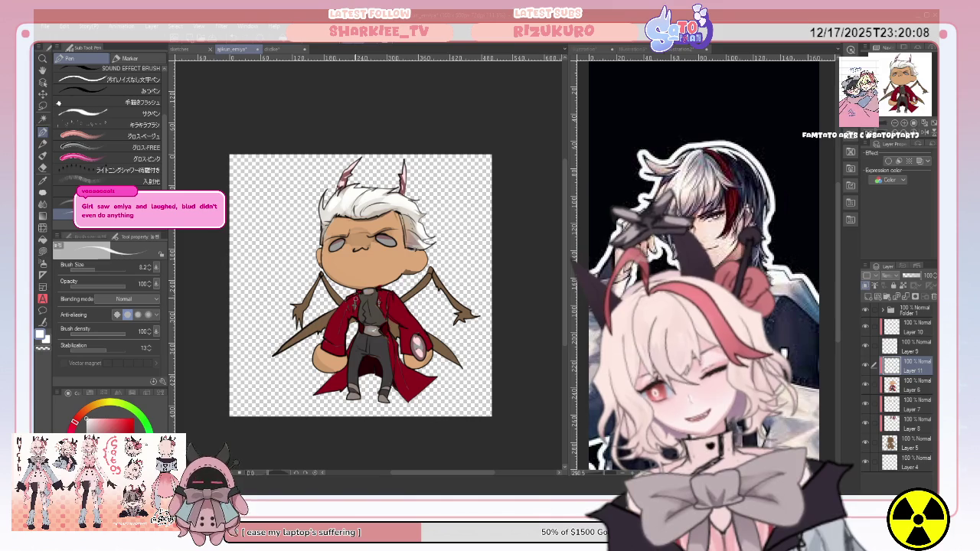
left_click(595, 50)
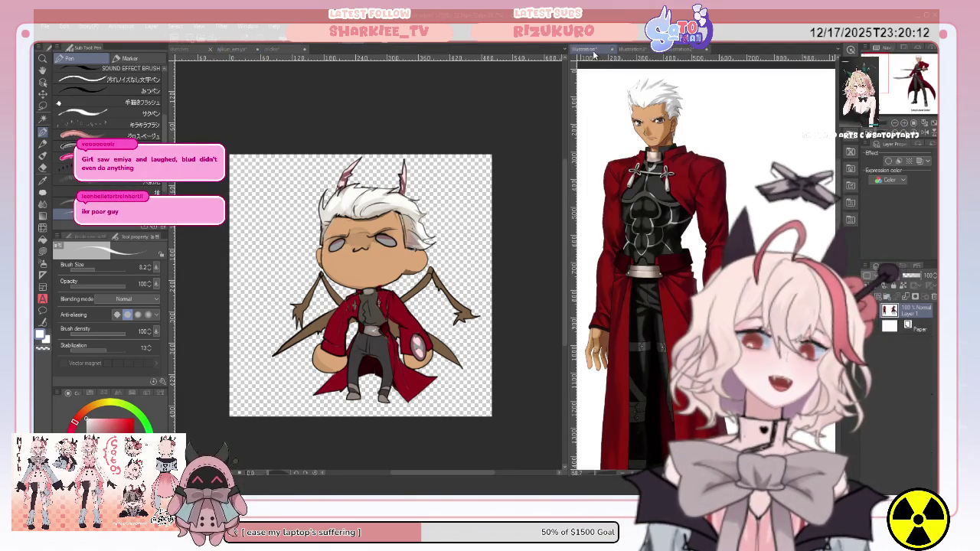
Step: Inspect the Emiya reference and switch the right view to another reference image
scroll(587, 322, "up", 1)
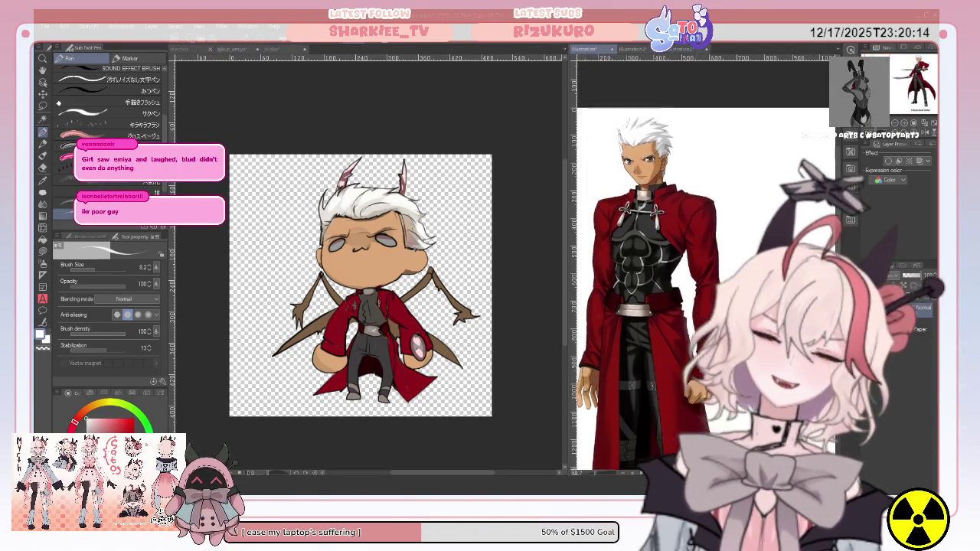
scroll(587, 321, "up", 4)
scroll(613, 307, "down", 2)
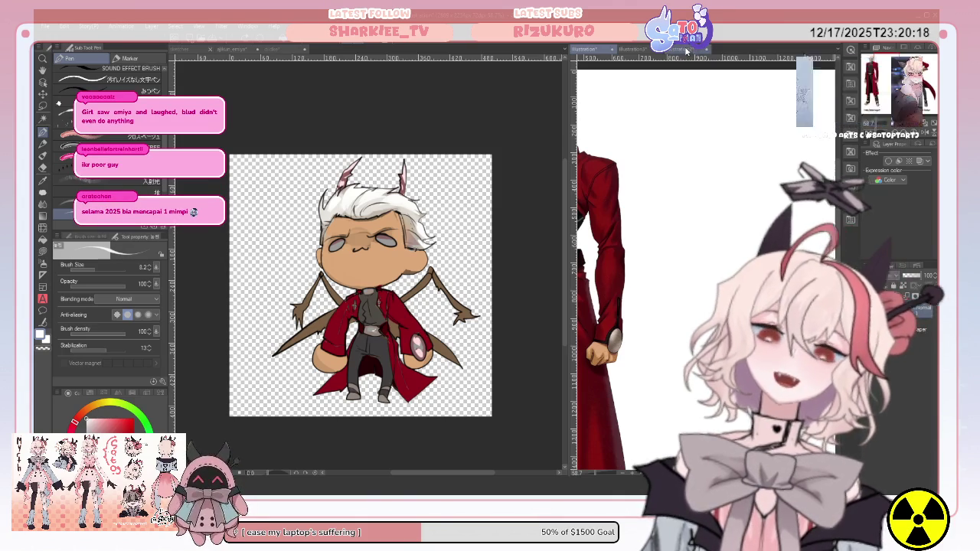
left_click(686, 51)
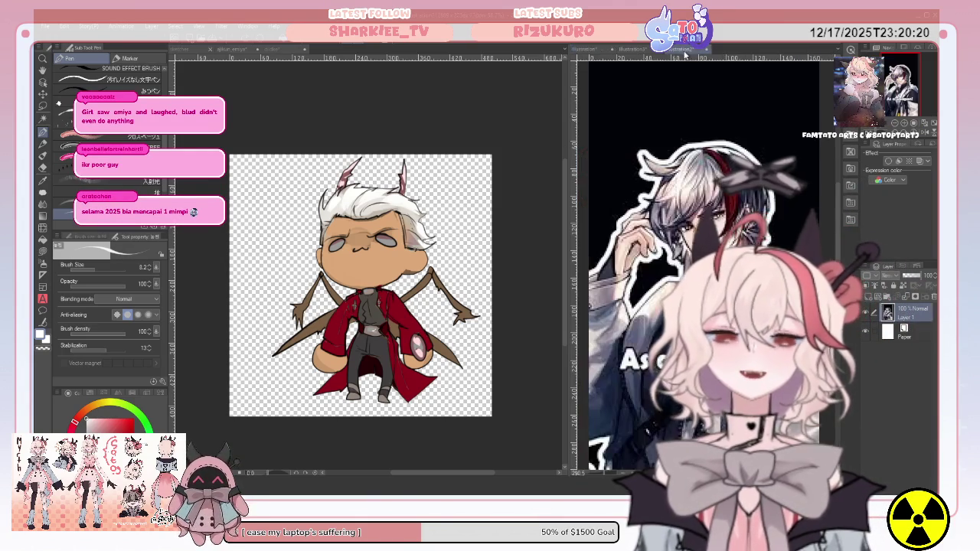
left_click(368, 354)
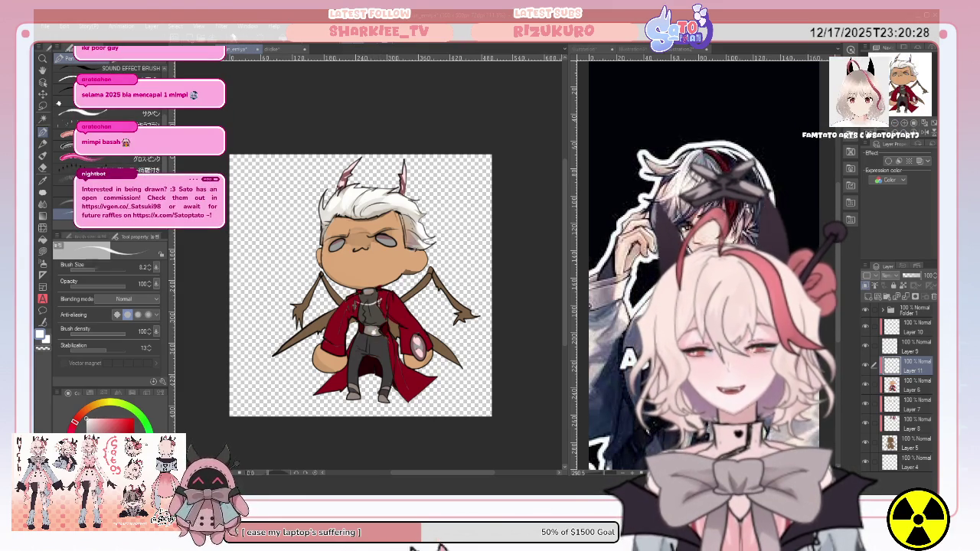
Step: Add Layers 12 and 13 inside Folder 1, pen the white chest lines, then collapse it
left_click(883, 309)
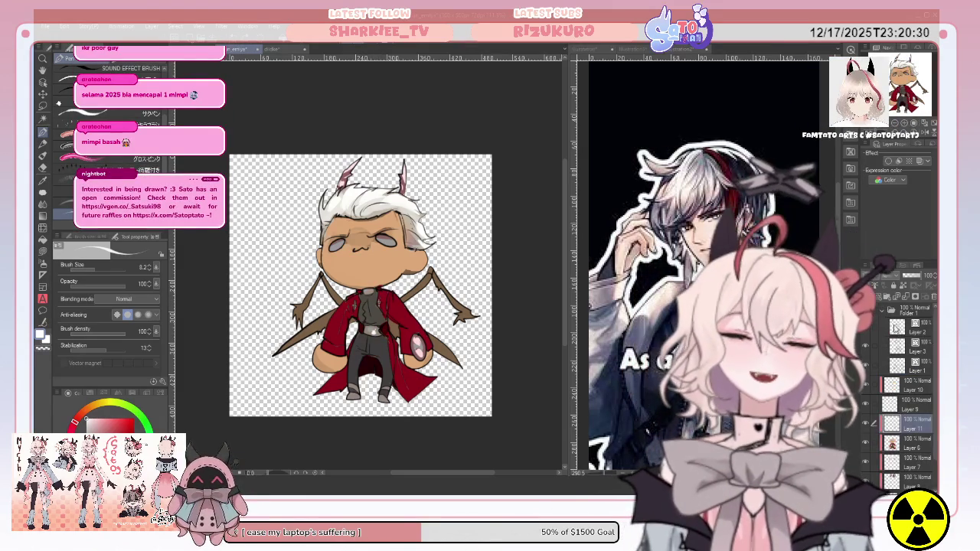
key("ctrl+shift+n")
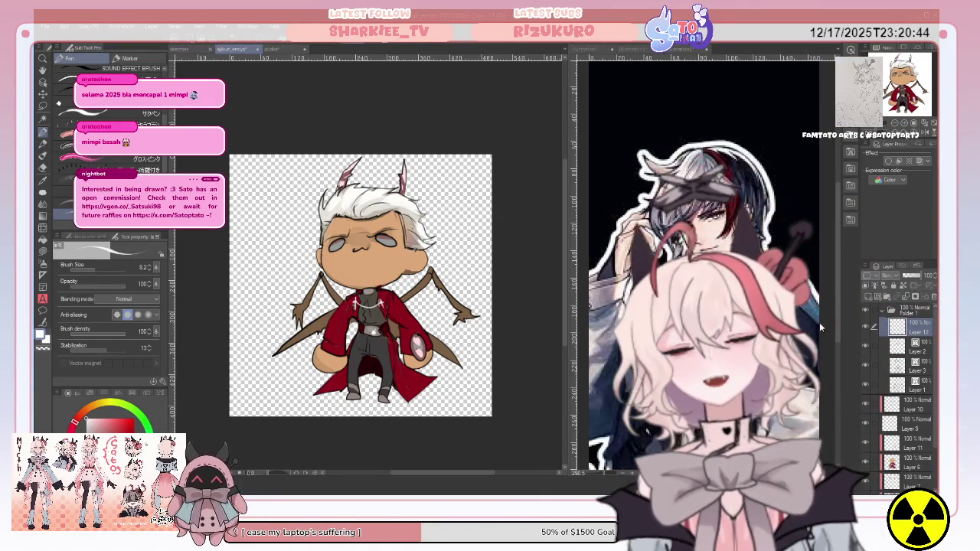
left_click(868, 297)
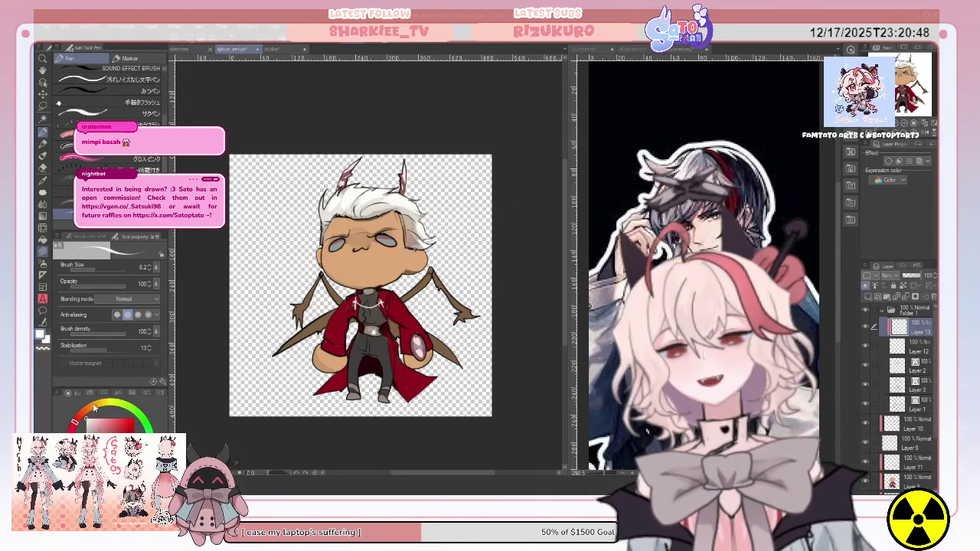
key("u")
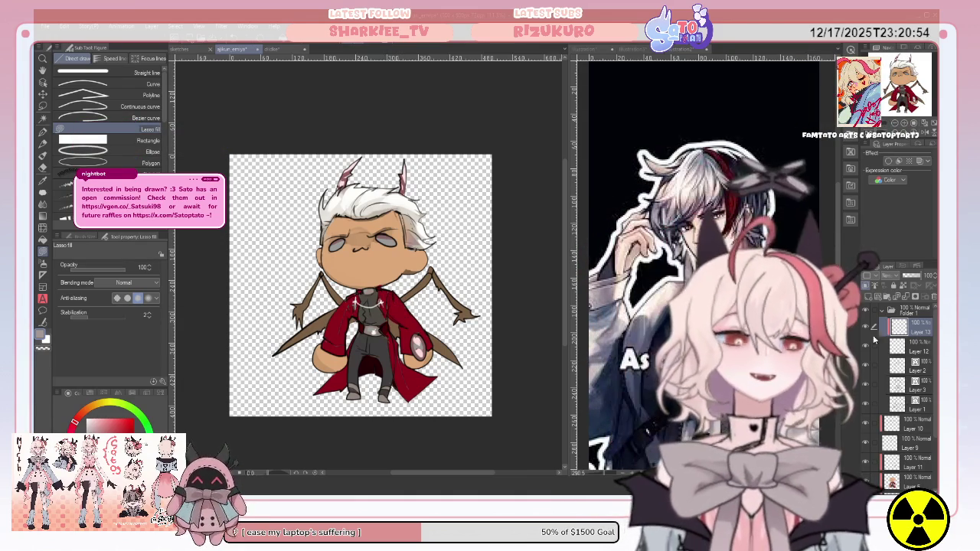
left_click(881, 311)
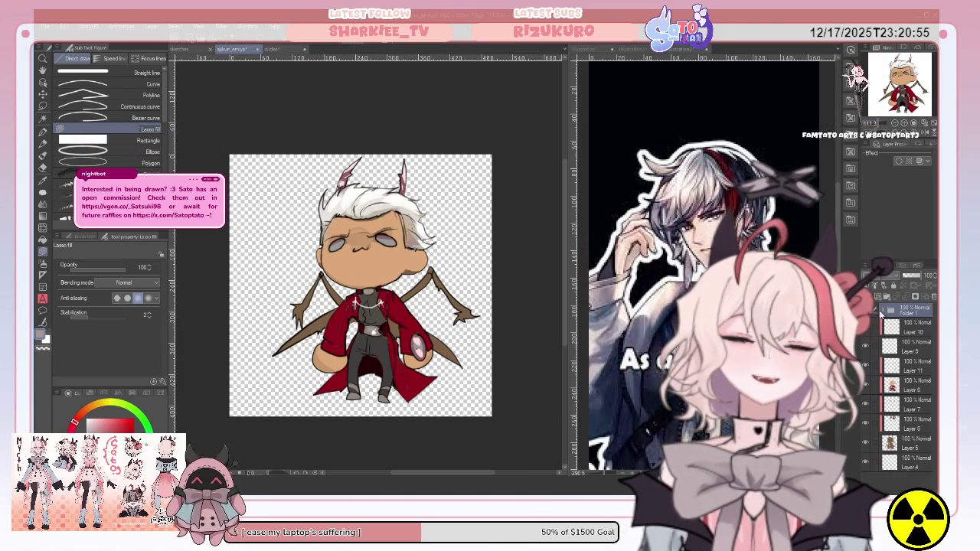
left_click(877, 370)
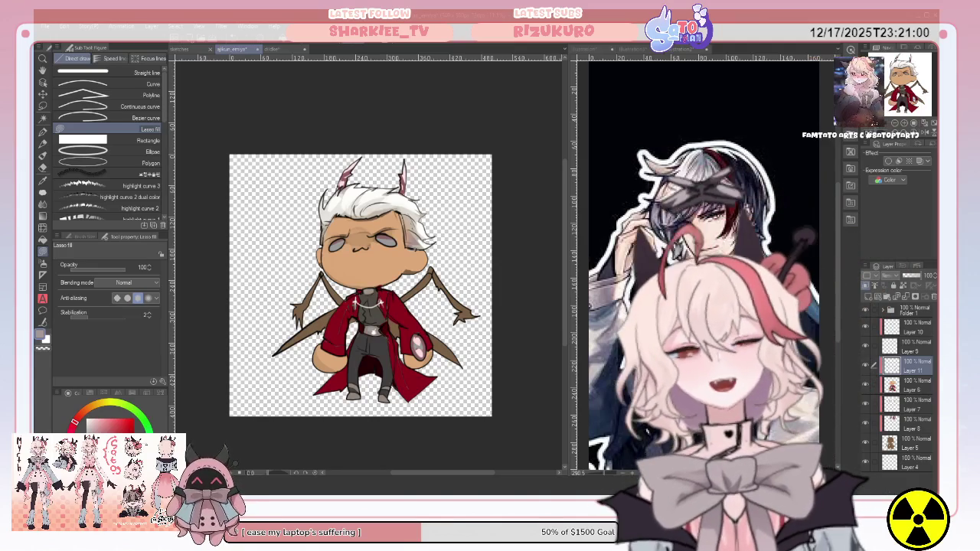
Step: Zoom into the Archer reference sheet's chest and pen the grey chest armour plates
left_click(634, 49)
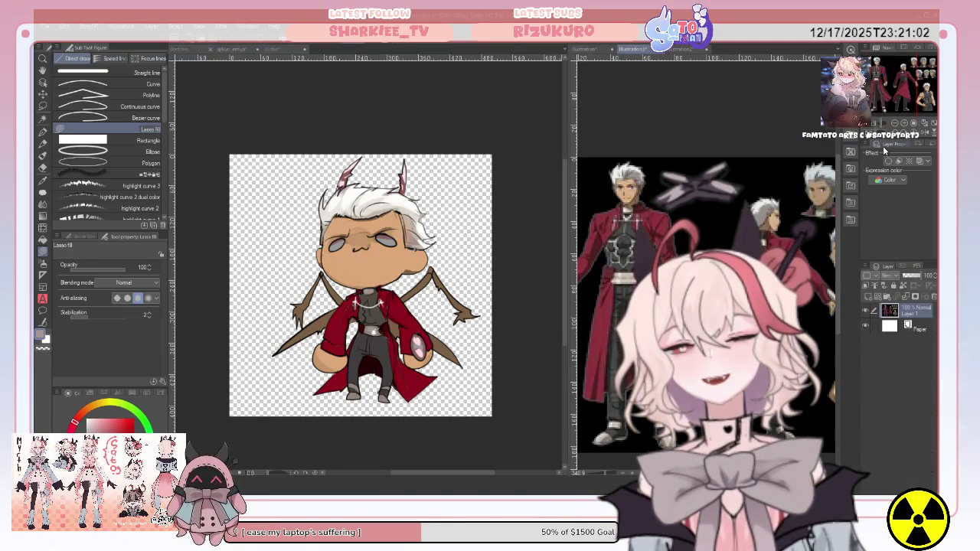
scroll(705, 261, "up", 3)
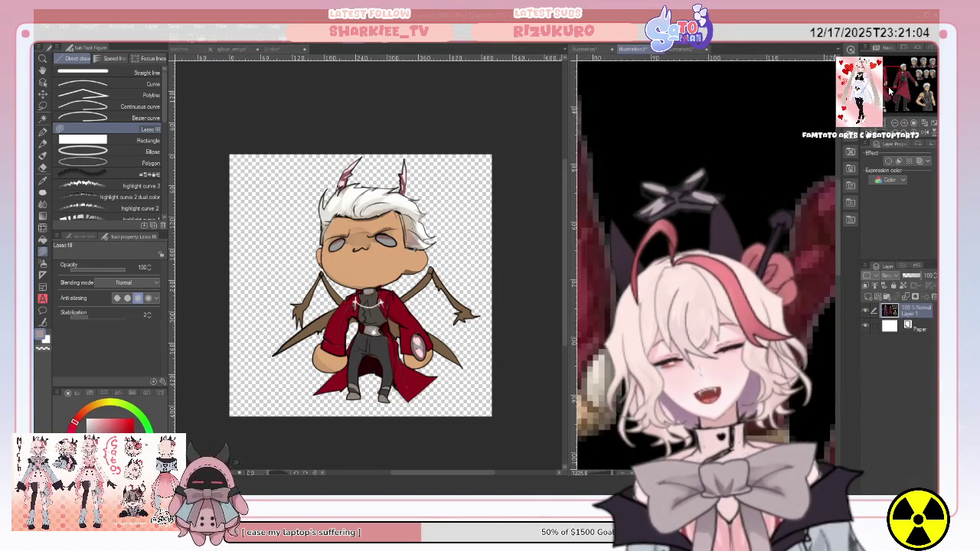
scroll(705, 260, "up", 3)
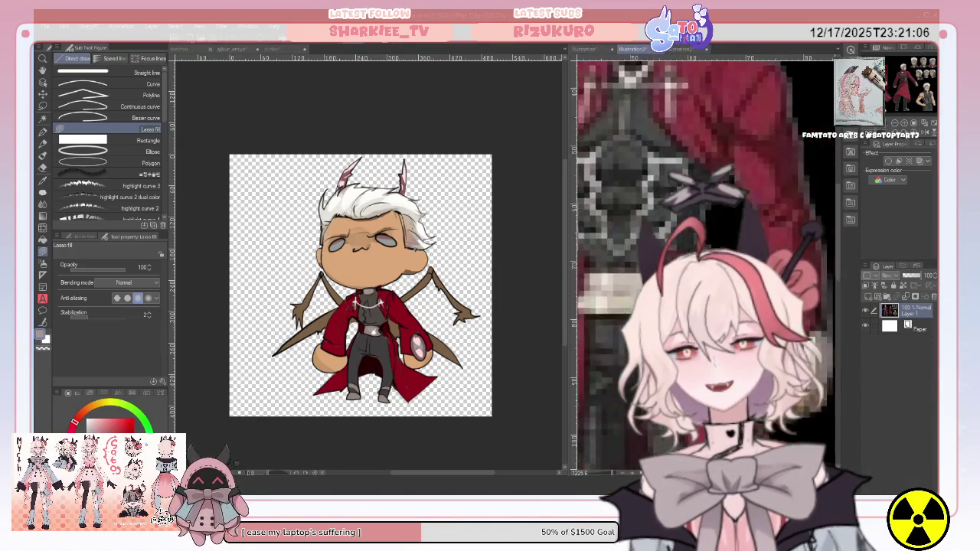
scroll(705, 192, "right", 2)
scroll(689, 153, "up", 1)
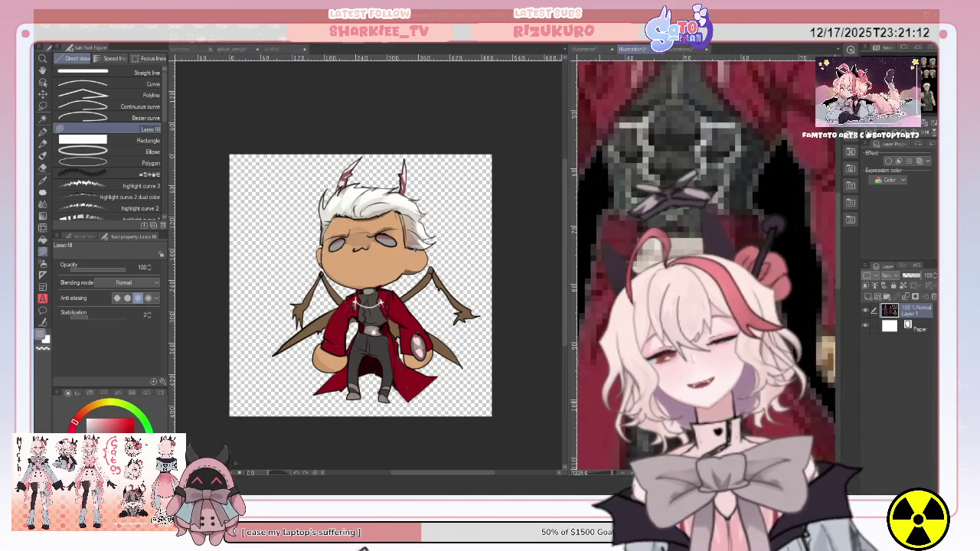
key("ctrl+Tab")
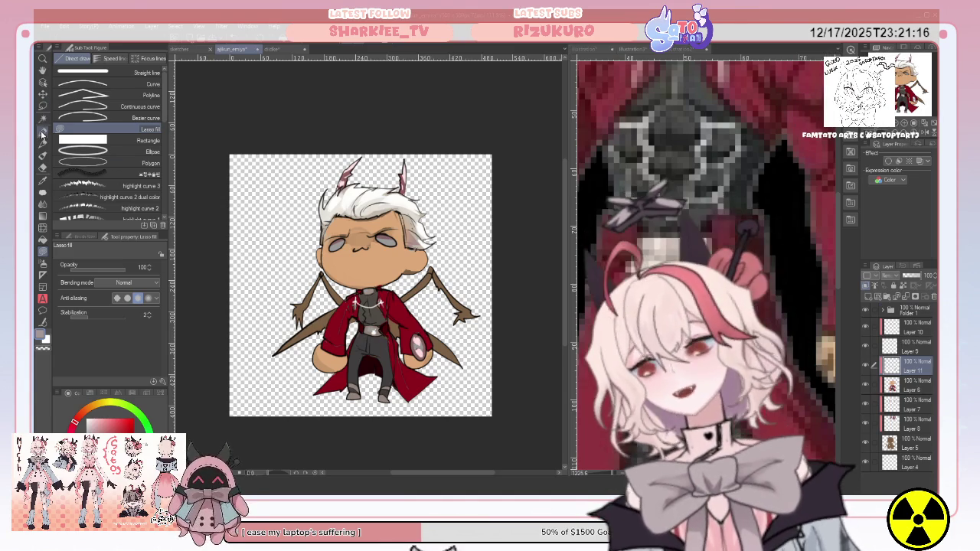
key("p")
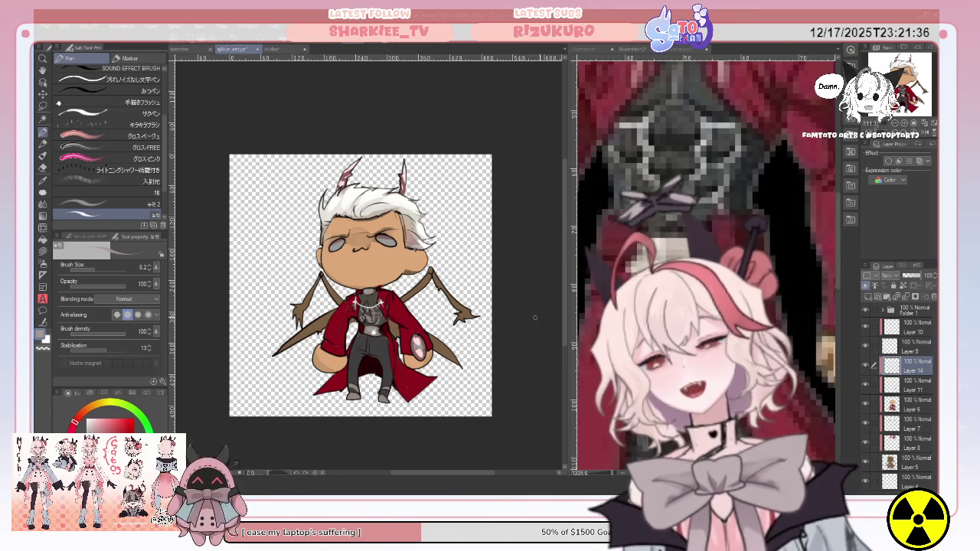
Step: Add Layer 15 set to Multiply at 64% opacity for lasso-filled shadows
left_click(867, 287)
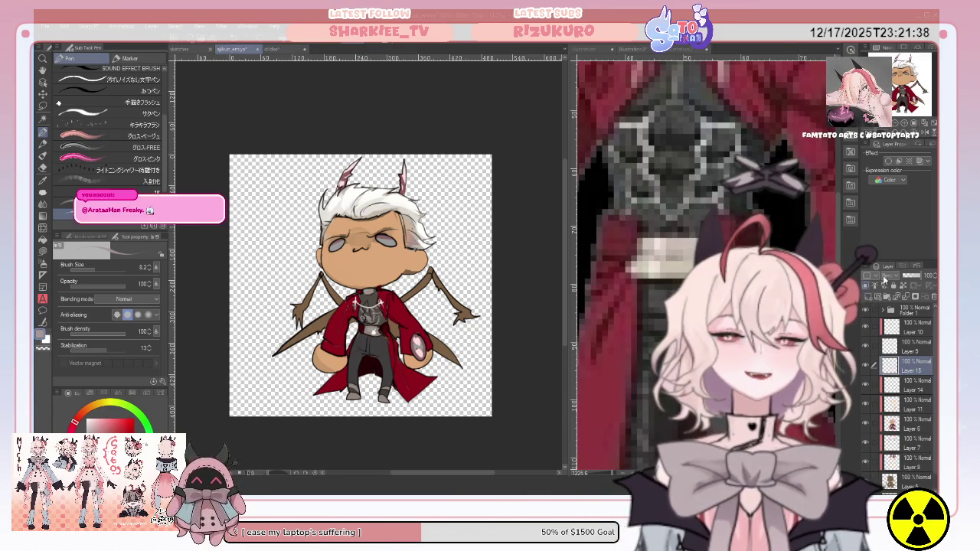
left_click(888, 275)
left_click(892, 303)
left_click(916, 276)
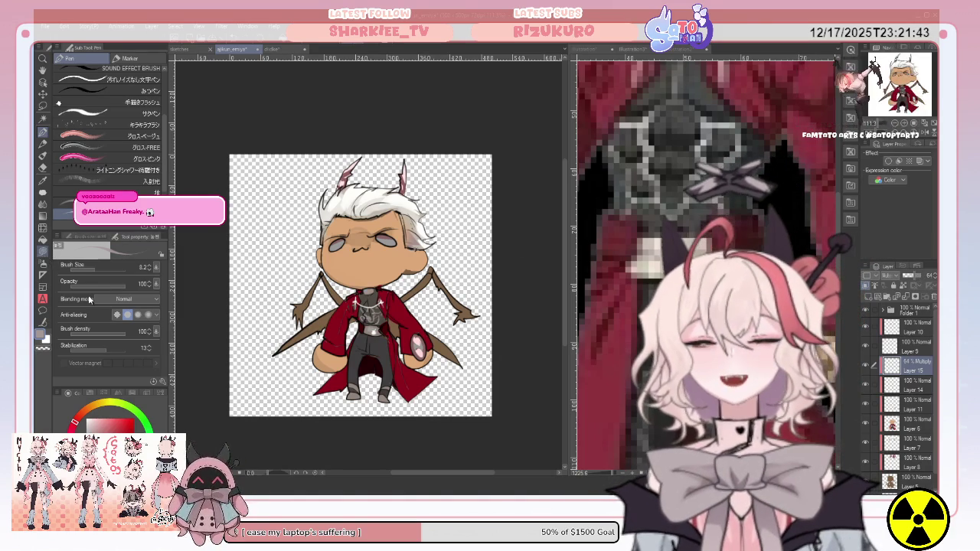
left_click(43, 251)
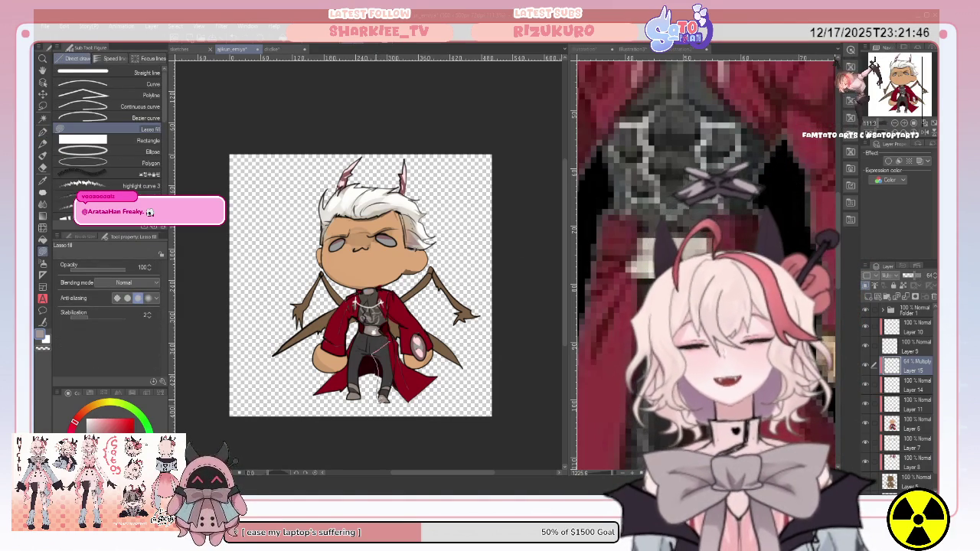
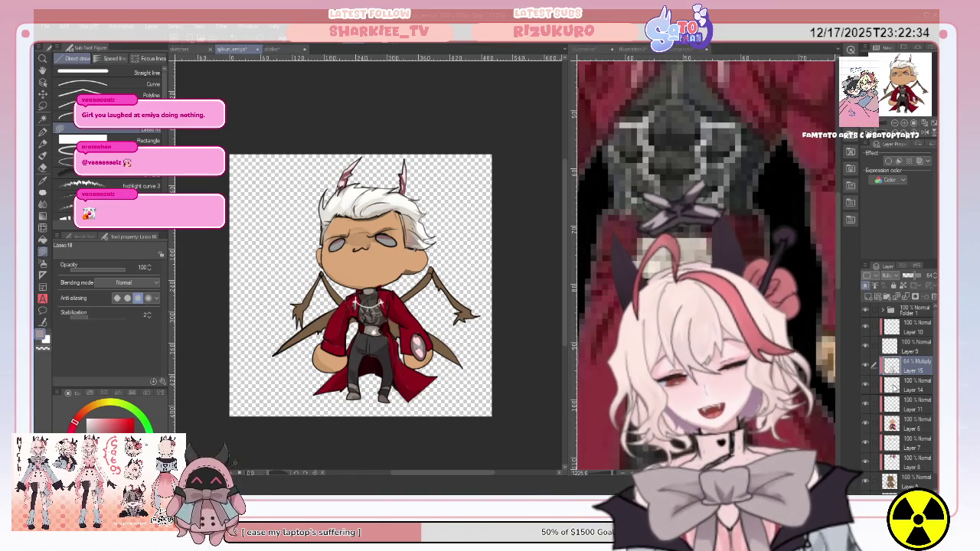
Step: Sample the coat's dark red and move Layer 16 between Layers 7 and 8
key("alt+bracketleft")
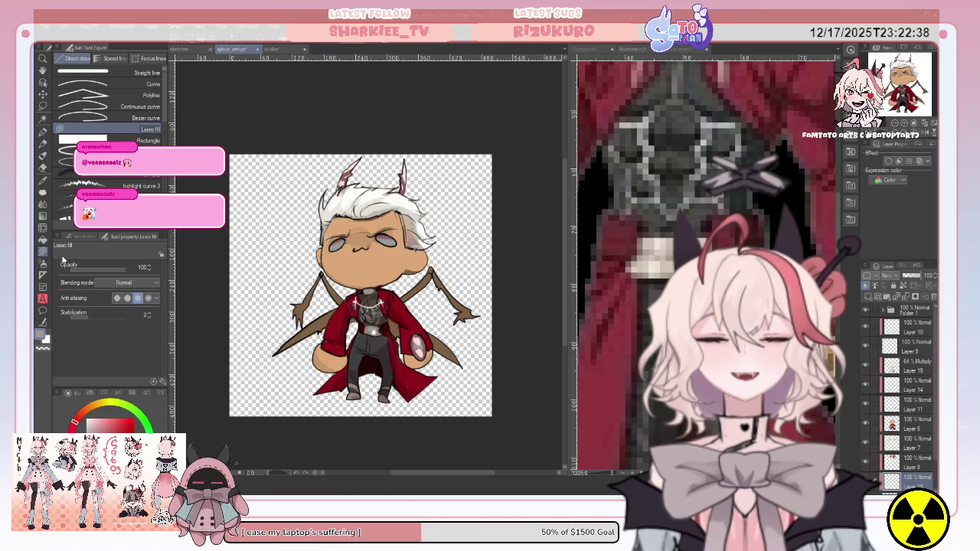
key("i")
left_click(337, 337)
left_click(43, 251)
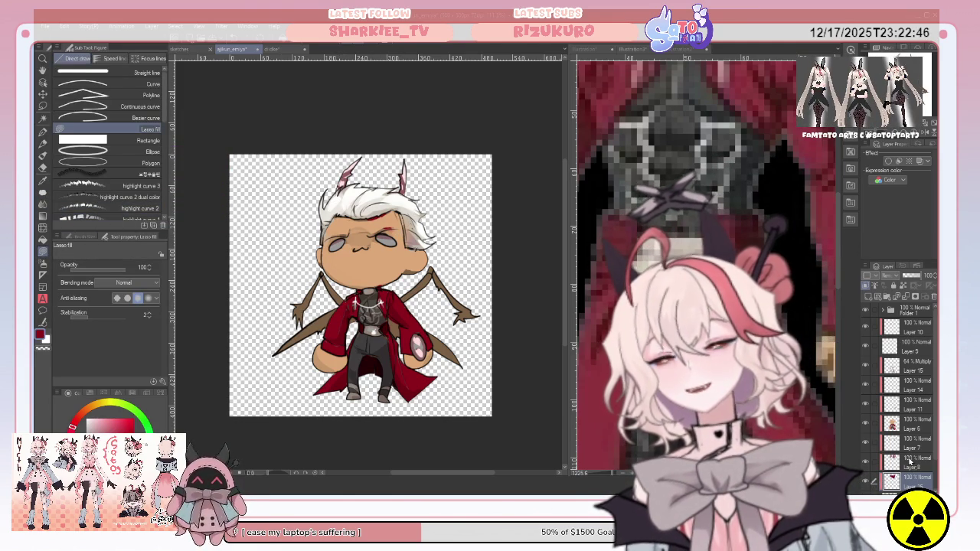
left_click_drag(909, 458, 908, 459)
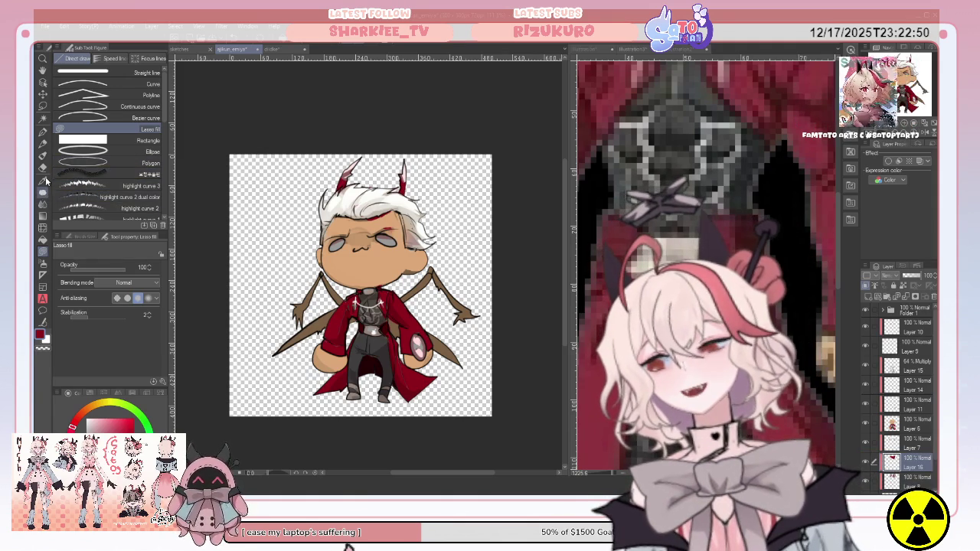
left_click(43, 204)
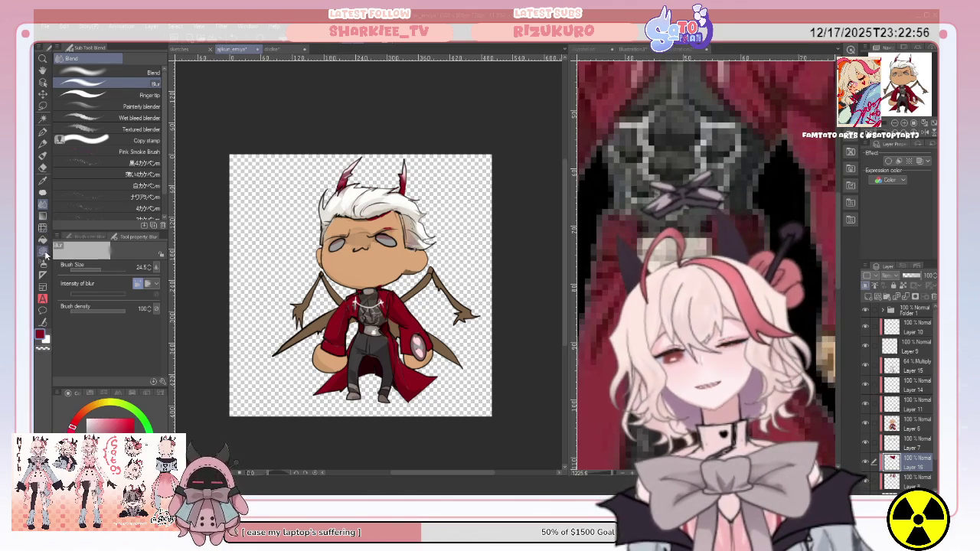
Step: Lasso-fill the chibi's left and right brown arms in red as coat sleeves
left_click(43, 253)
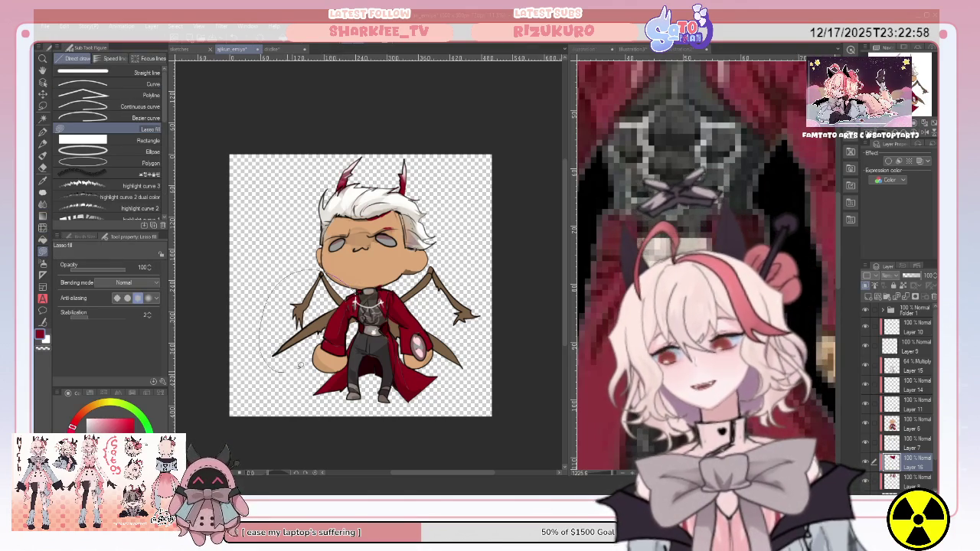
left_click_drag(276, 279, 322, 272)
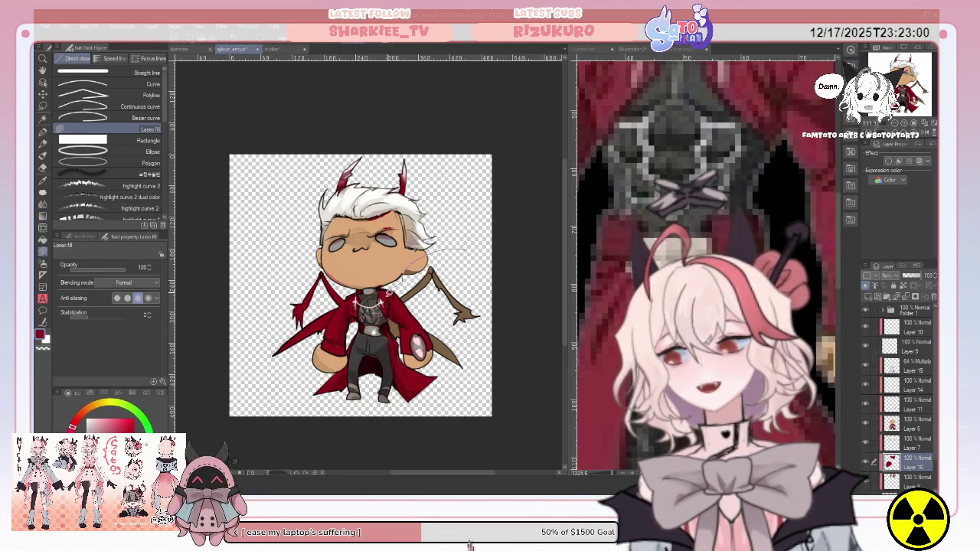
left_click_drag(387, 335, 418, 256)
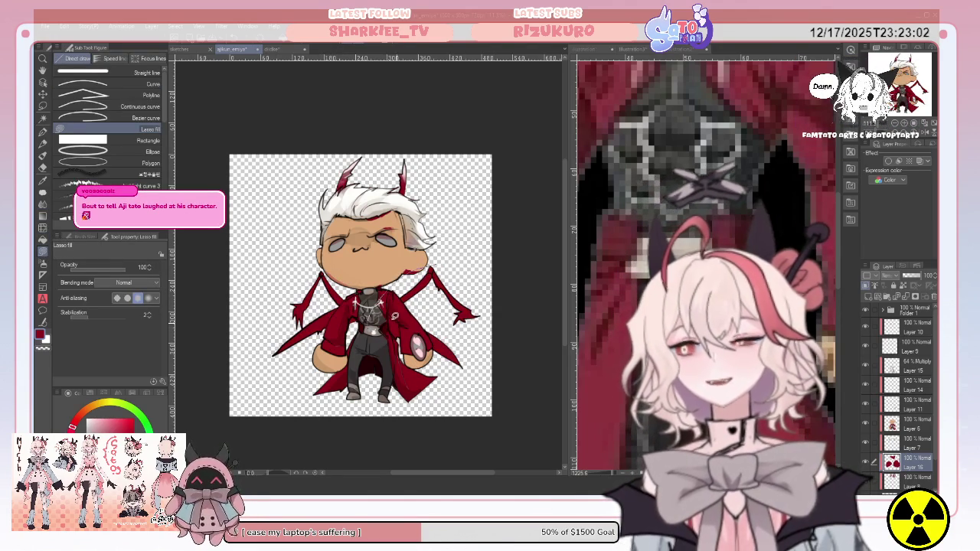
left_click(43, 168)
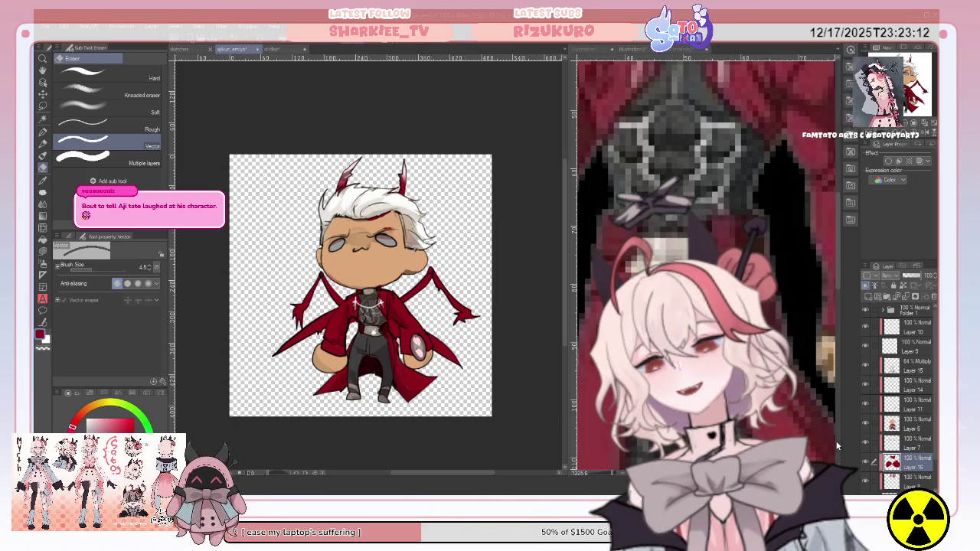
Step: Make Layer 6 active and eyedrop the character's tan skin colour
key("alt+bracketright")
key("alt+bracketright")
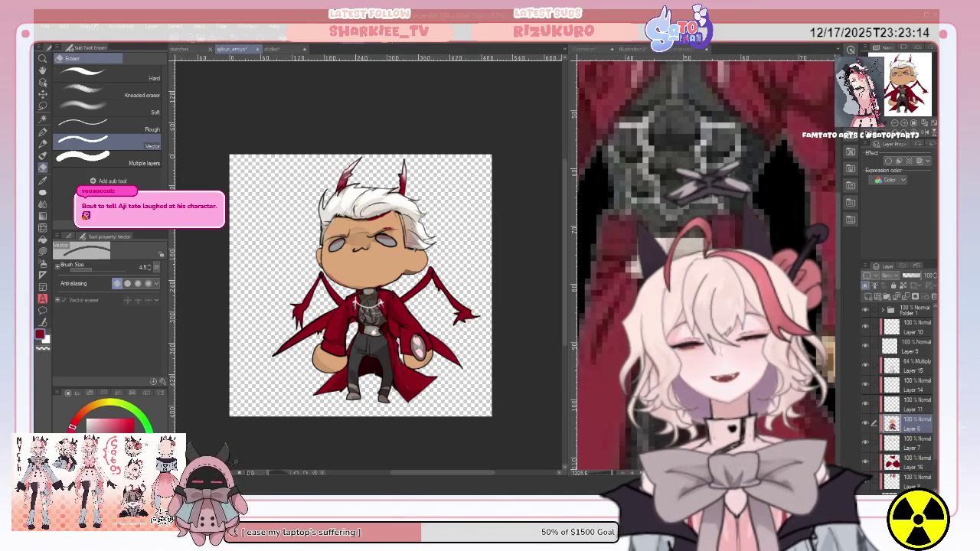
key("i")
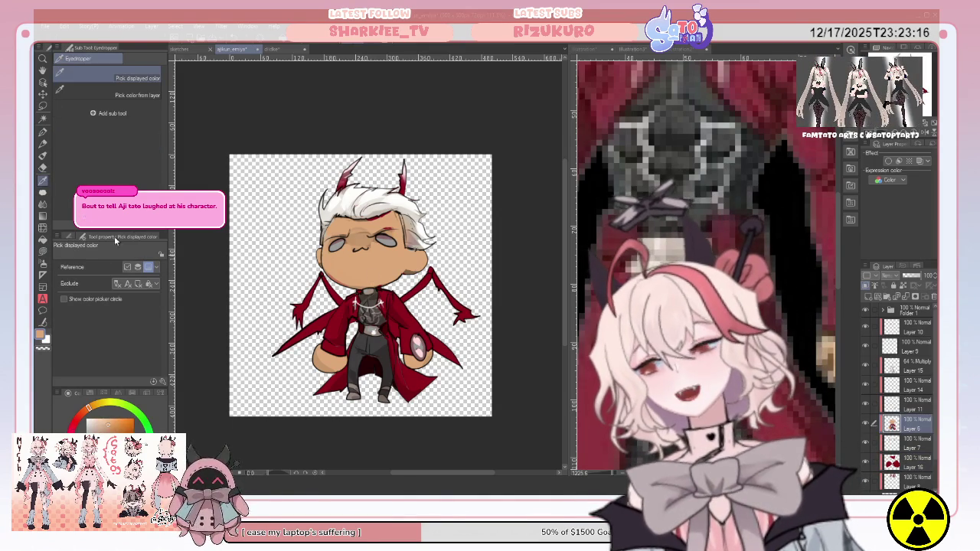
key("u")
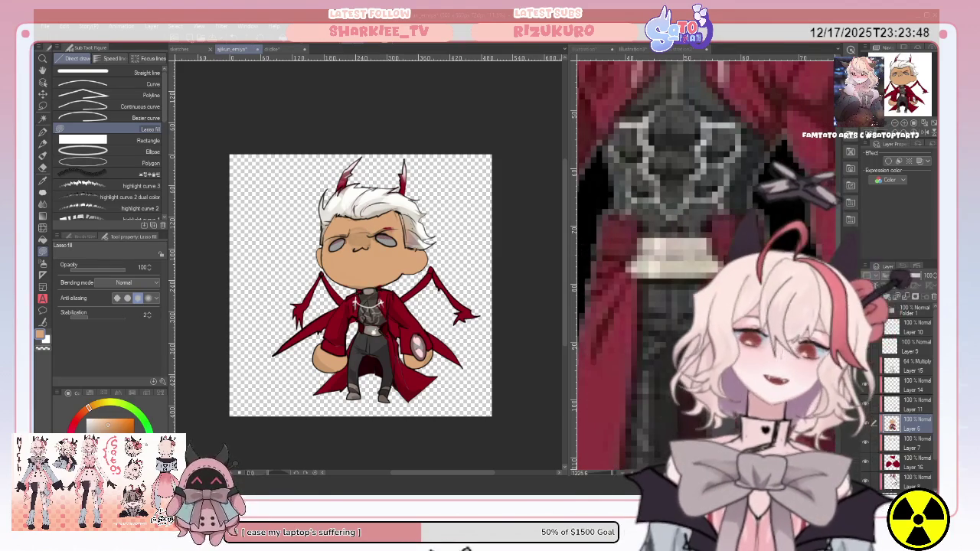
Step: Add a new layer above Layer 16 and undo the stray flat fill over the character
left_click(915, 462)
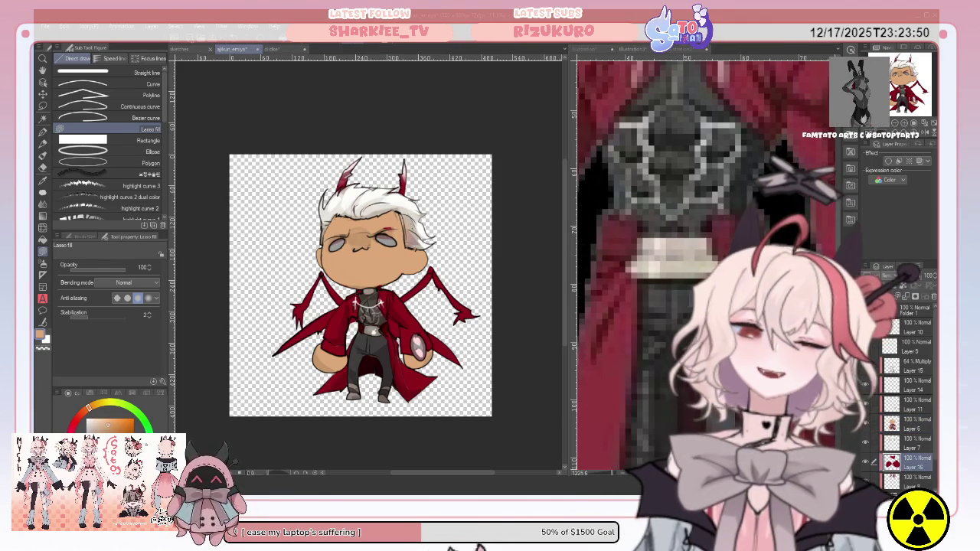
key("ctrl+v")
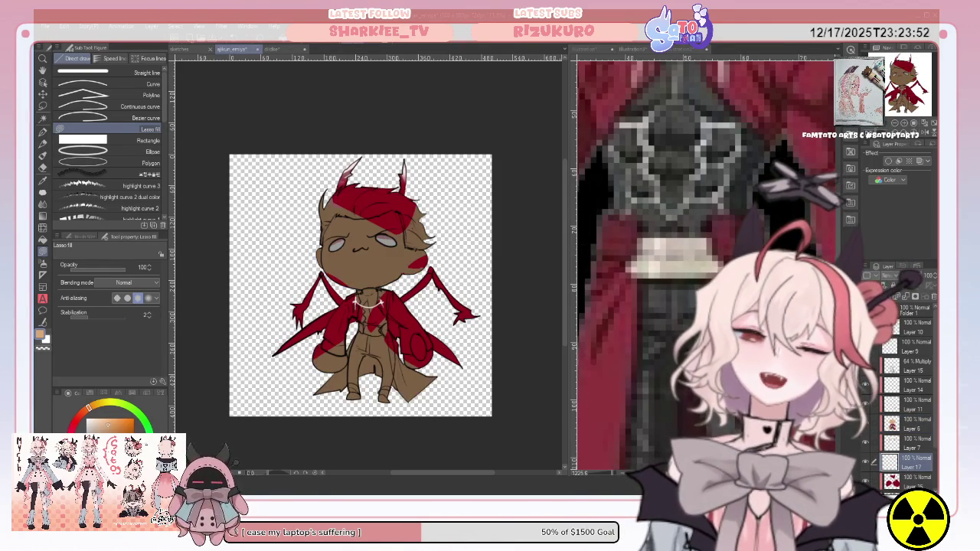
key("ctrl+z")
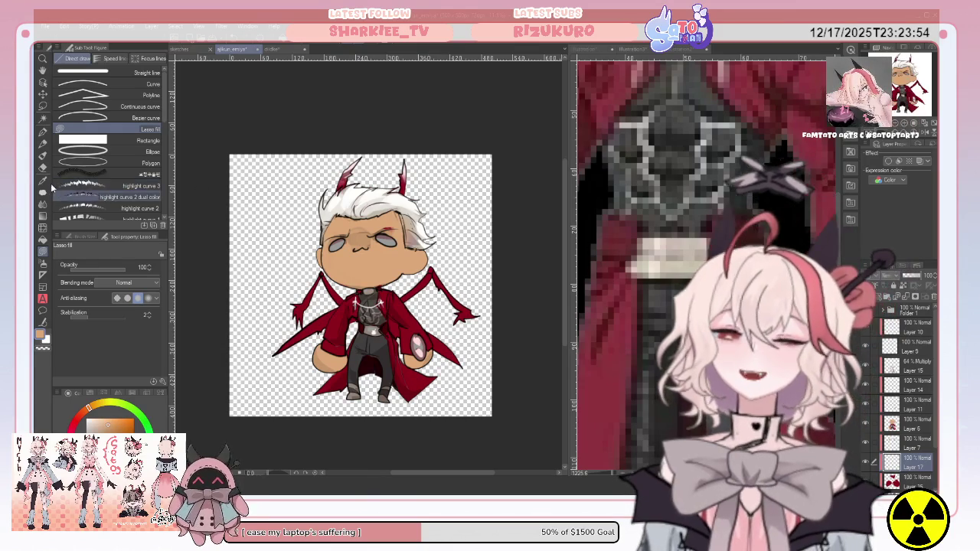
key("i")
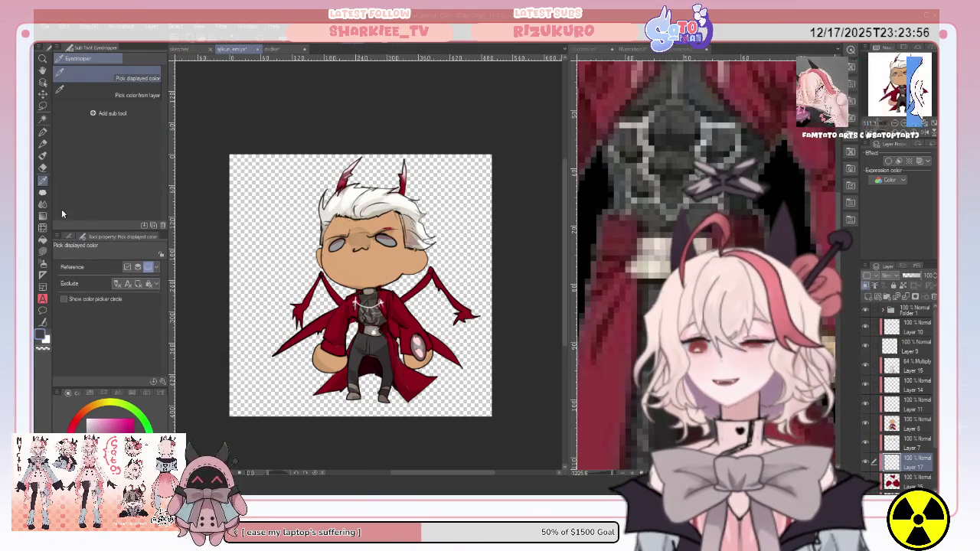
key("b")
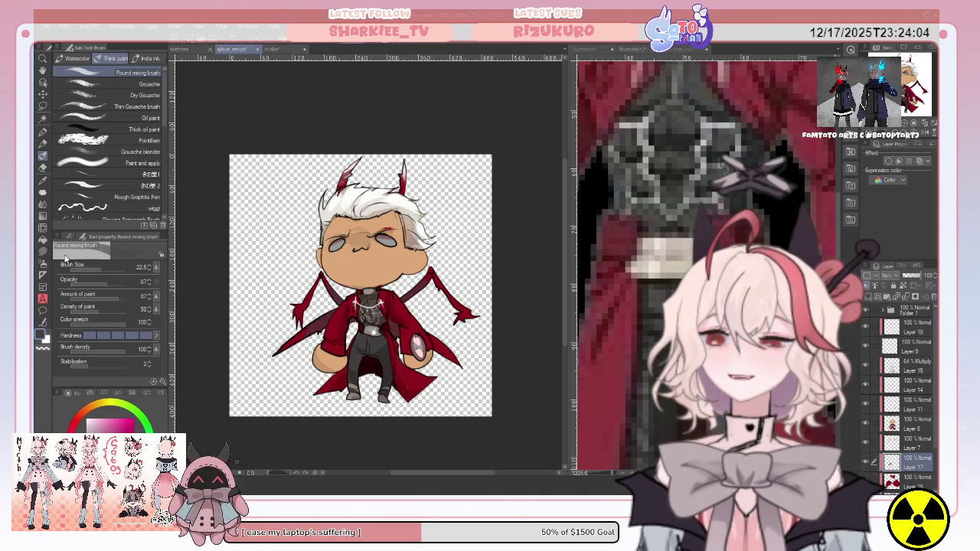
Step: Touch up the character's colour fills using Lasso fill and the eraser
left_click(42, 253)
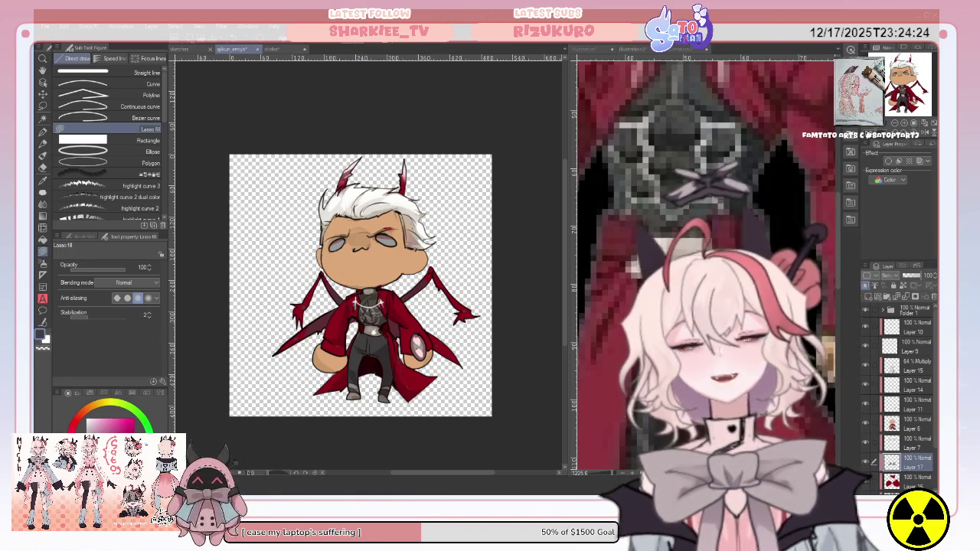
key("e")
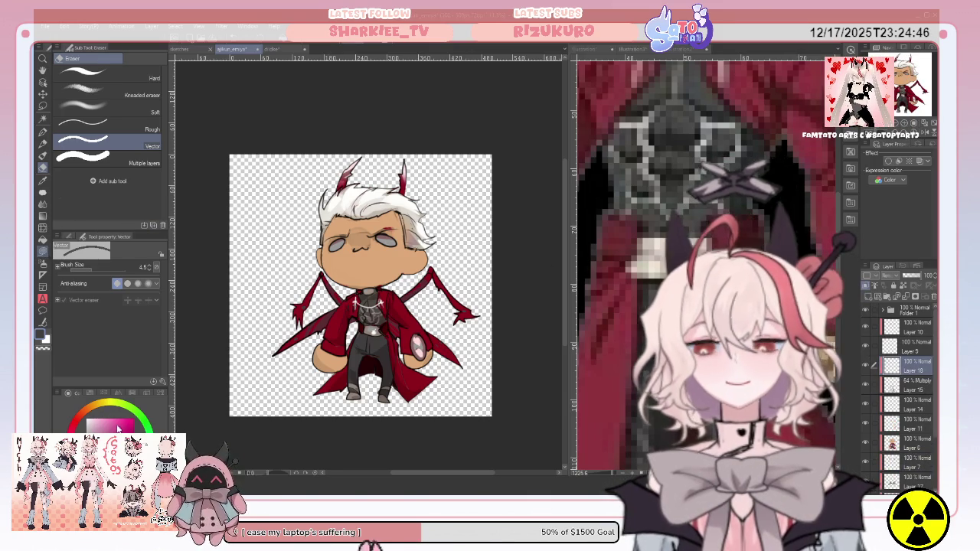
Step: Add a new raster layer directly above Folder 1
key("u")
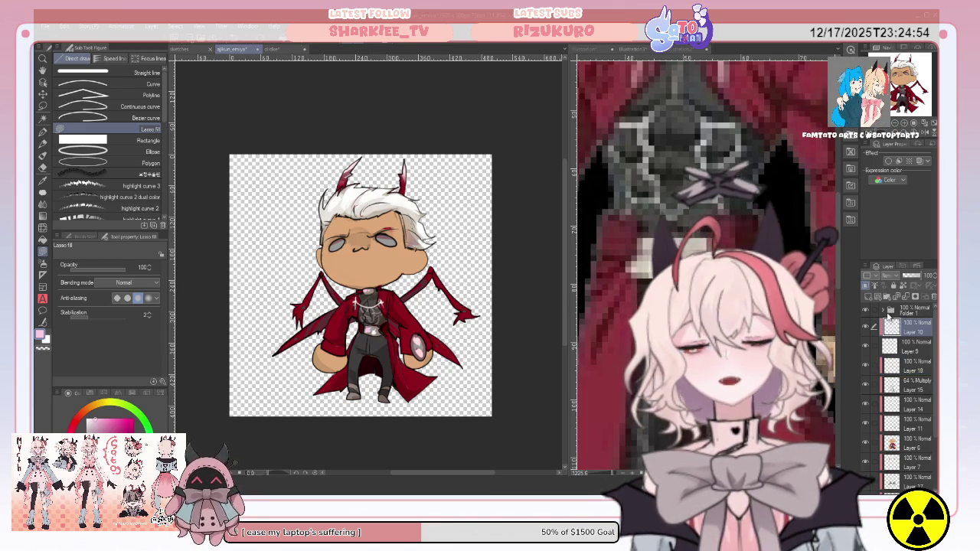
left_click(893, 313)
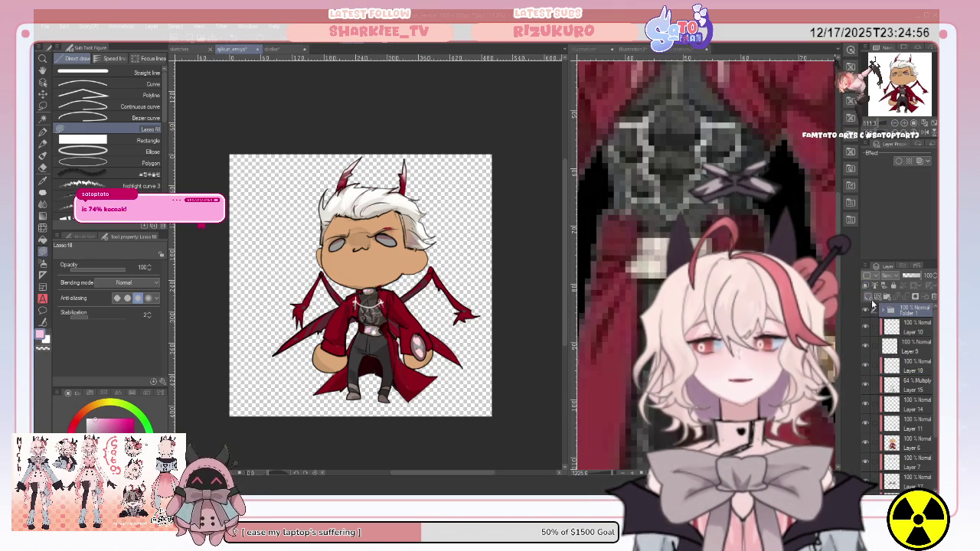
left_click(867, 296)
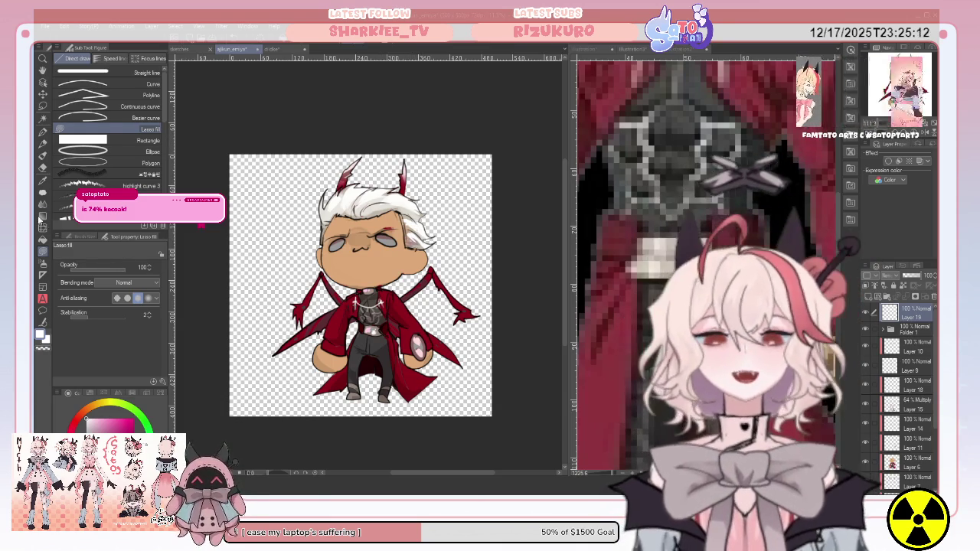
Step: Sample the tan skin colour from the chibi's face for lasso filling
left_click(42, 182)
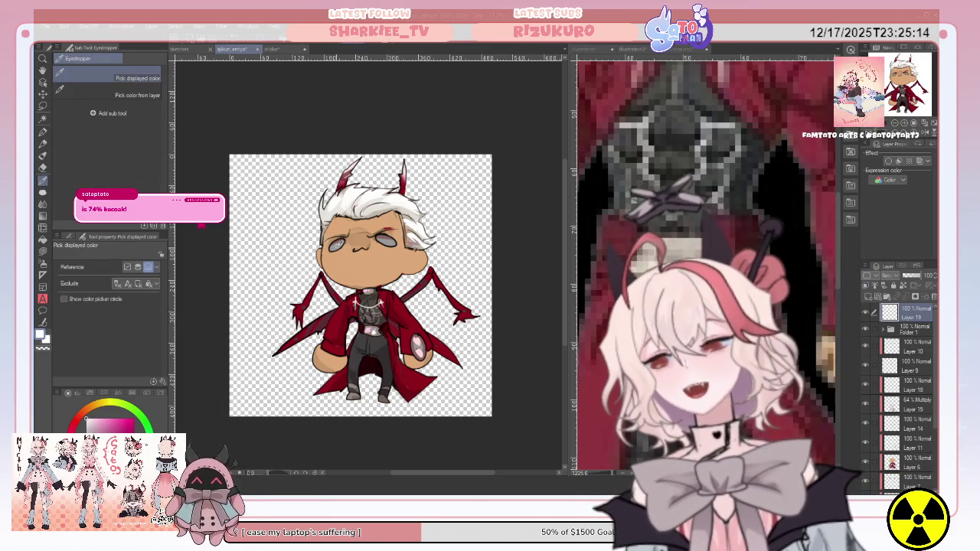
left_click(377, 240)
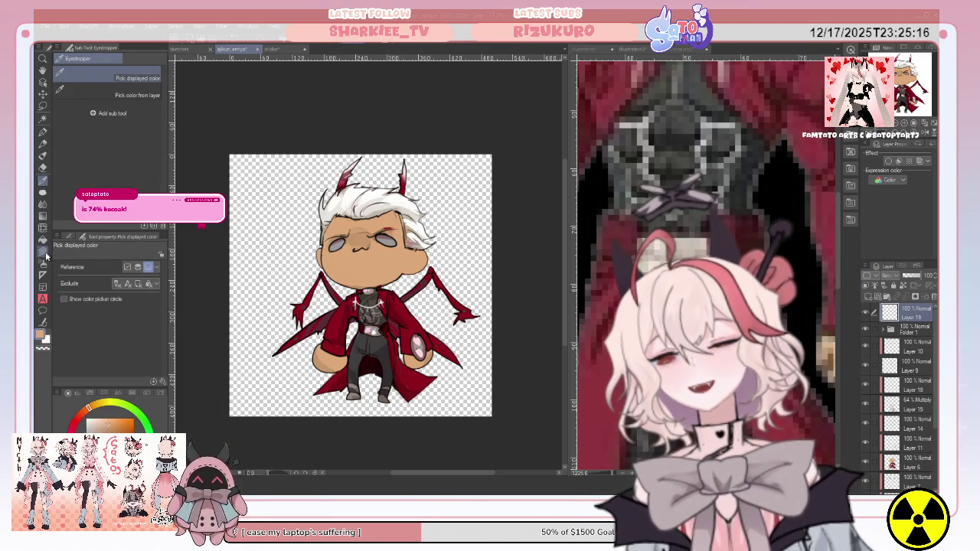
key("u")
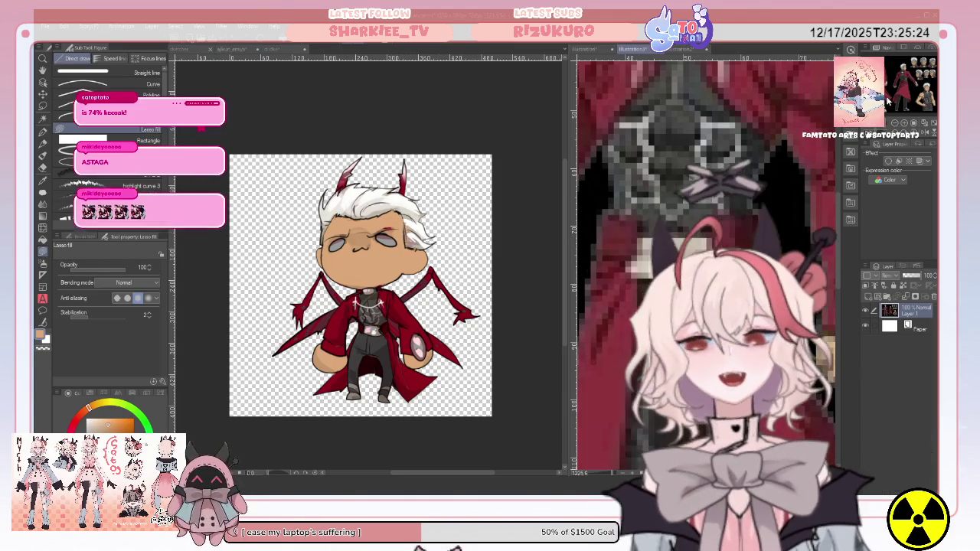
Step: Browse the other open reference documents, ending on the white-haired red-coat anime character
scroll(705, 260, "down", 2)
scroll(705, 260, "down", 2)
scroll(705, 260, "down", 2)
scroll(705, 260, "down", 2)
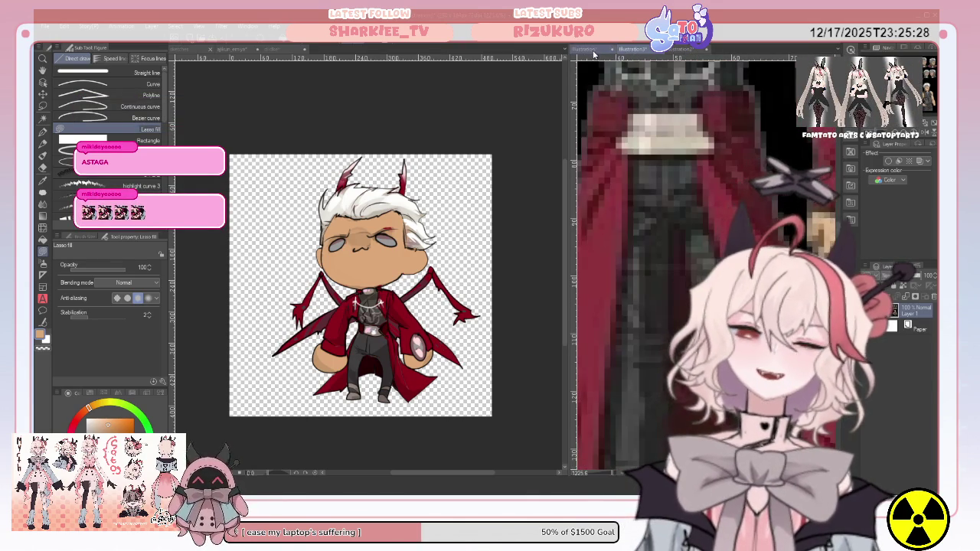
left_click(605, 50)
left_click_drag(891, 85, 904, 81)
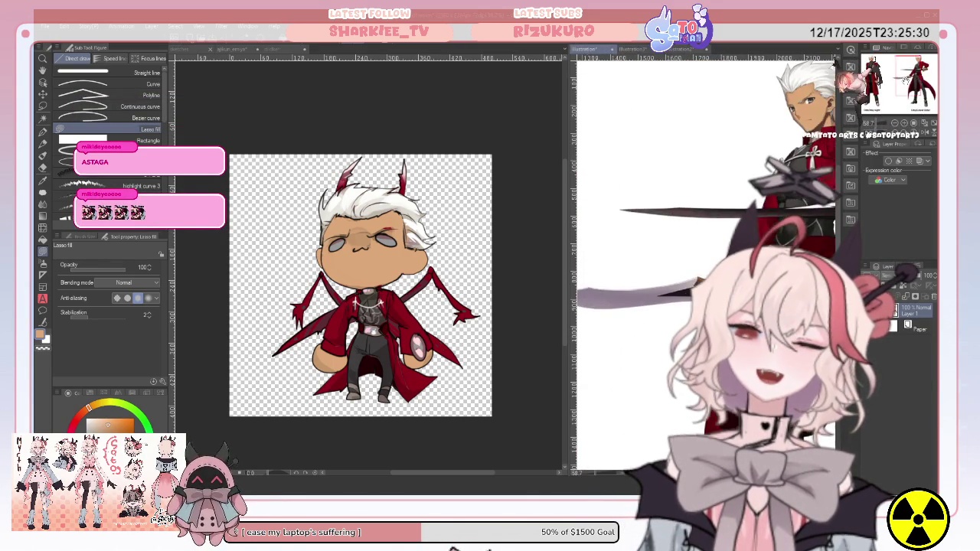
left_click(638, 51)
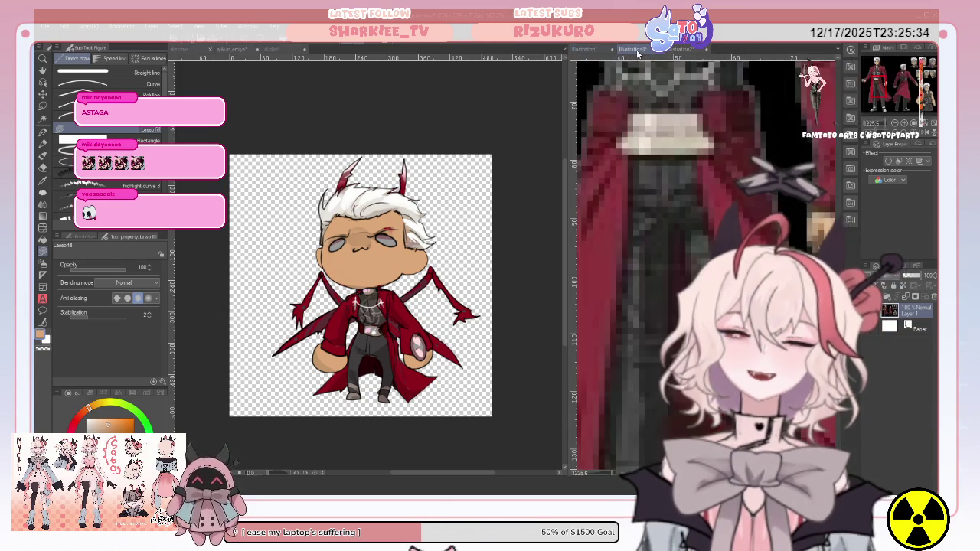
left_click(588, 49)
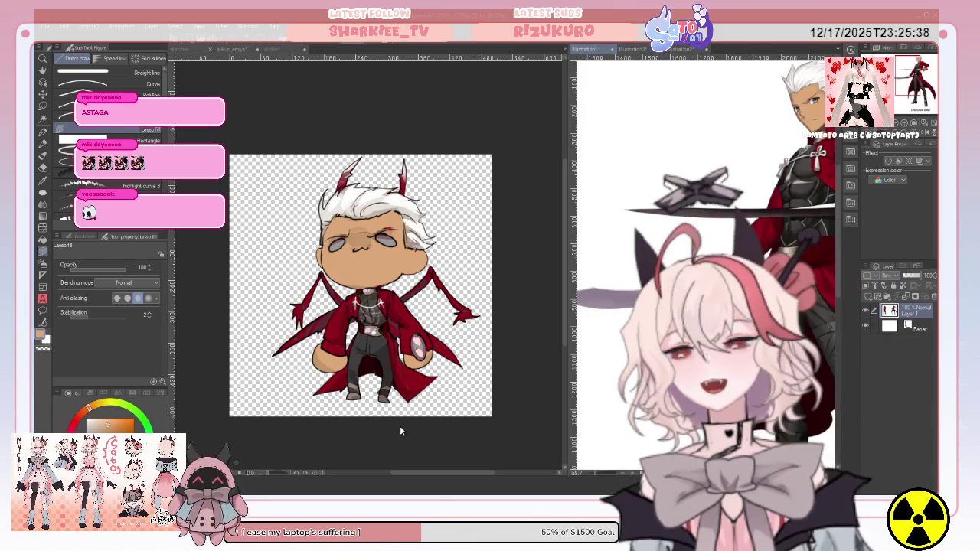
Step: On the chibi canvas, select Layer 9 and auto-select the area around the eyes
left_click(402, 425)
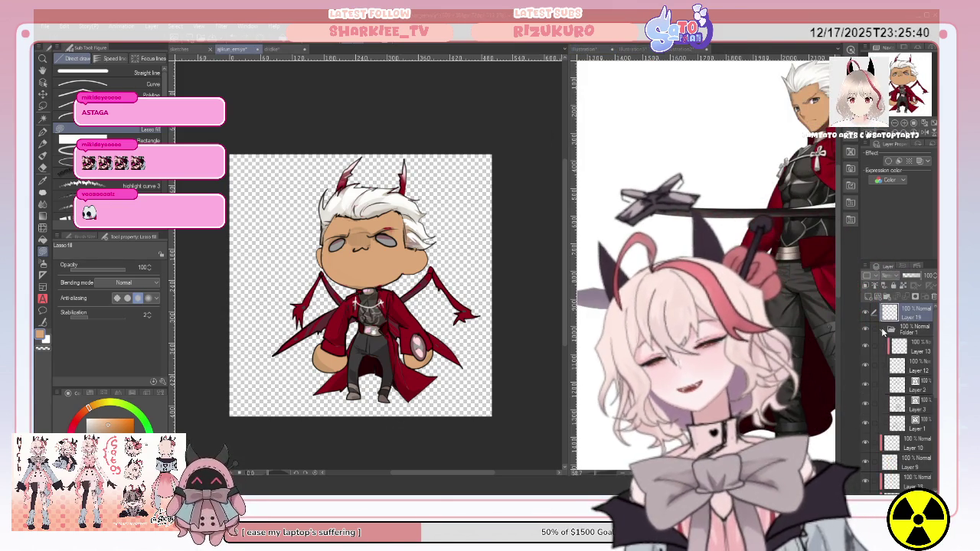
left_click(893, 347)
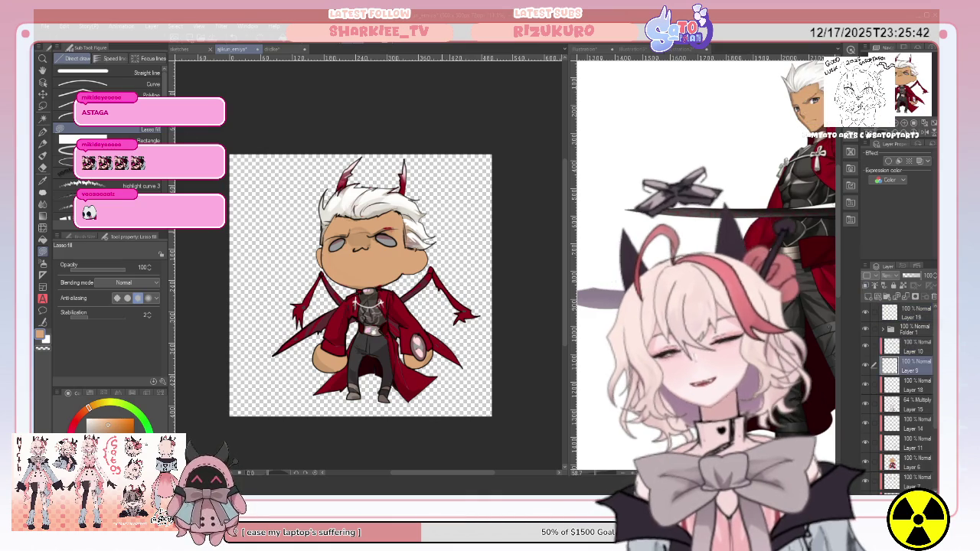
left_click(892, 365)
key("w")
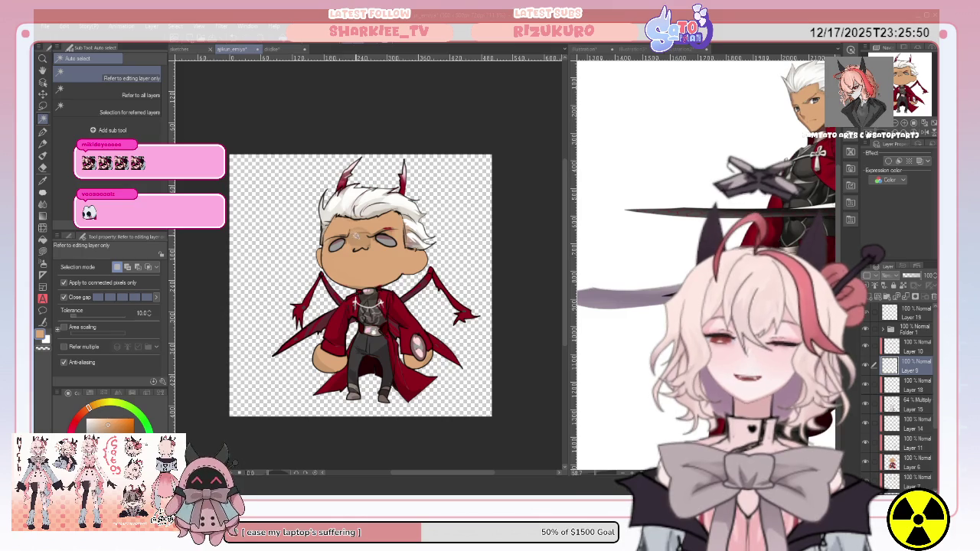
left_click(337, 242)
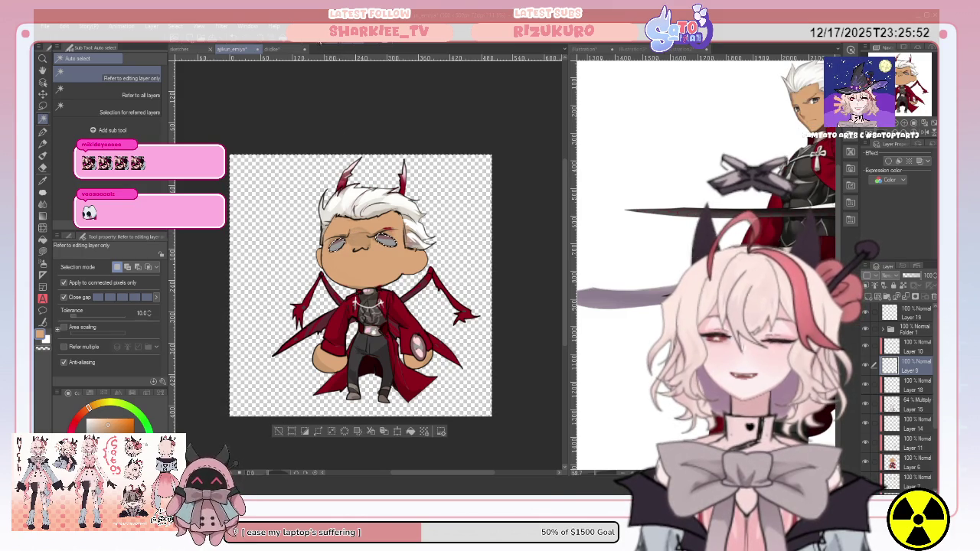
Step: Clear the eye selection, expand Folder 1, hide Layer 3 and make Layer 2 active
key("ctrl+d")
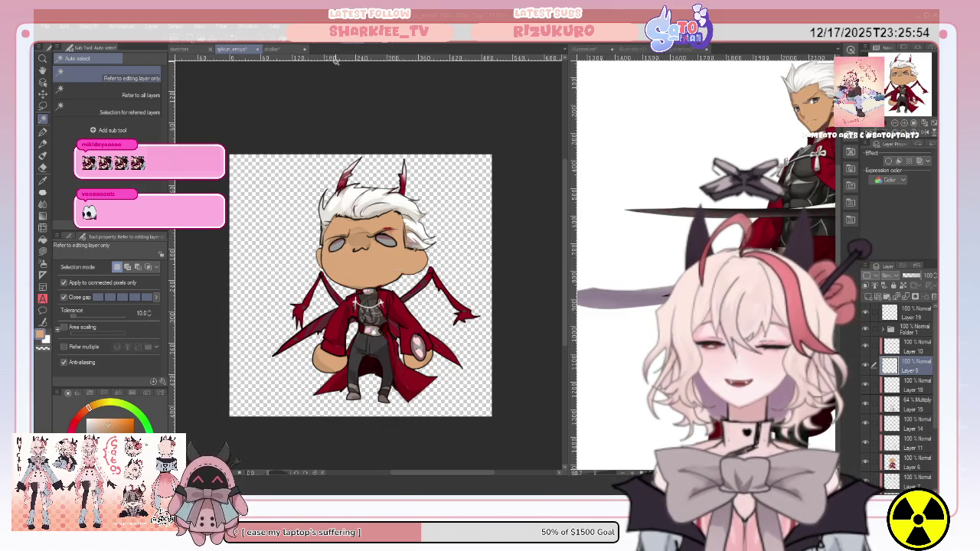
left_click(881, 330)
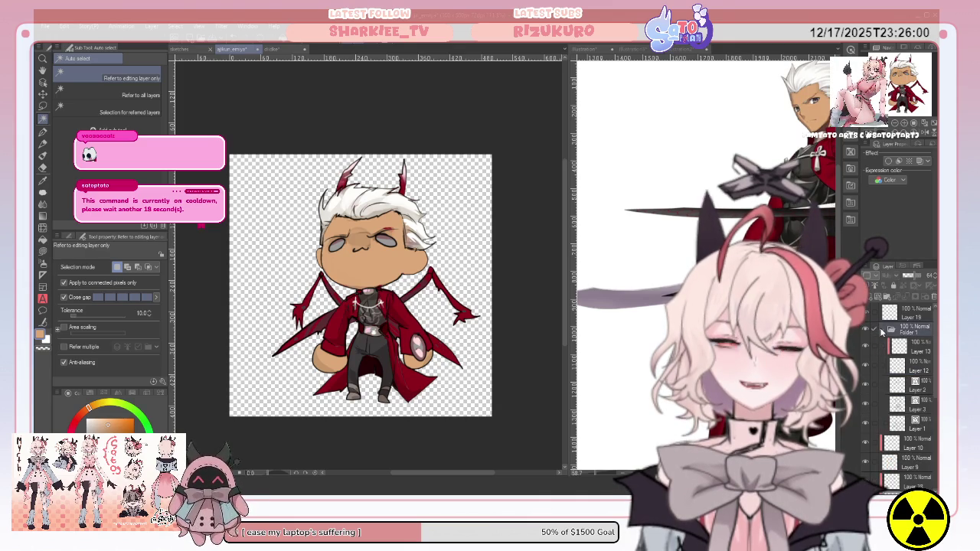
left_click(868, 406)
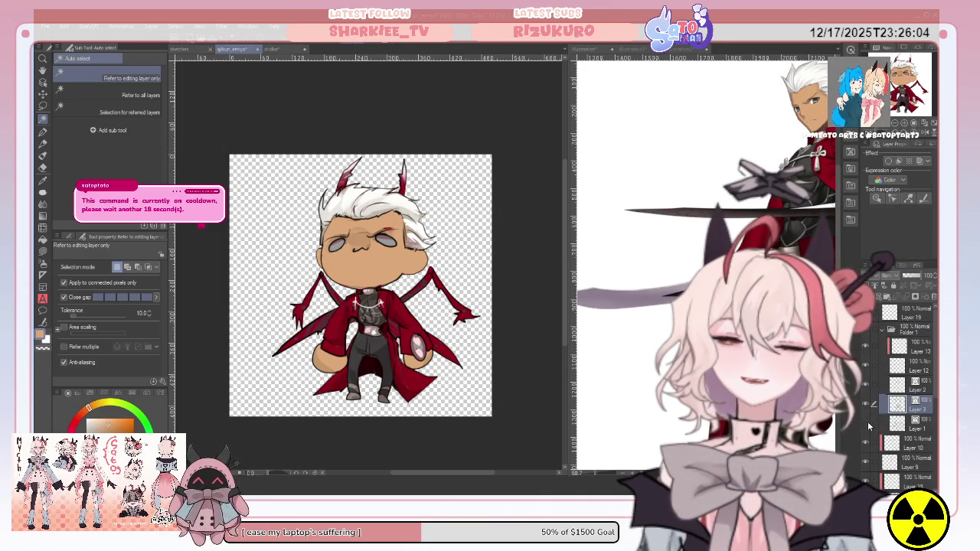
left_click(866, 423)
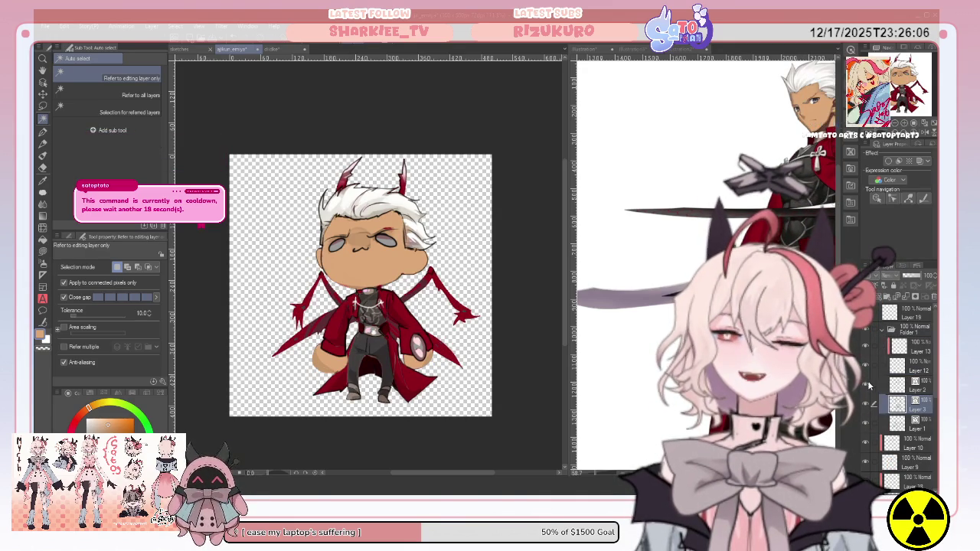
left_click(878, 389)
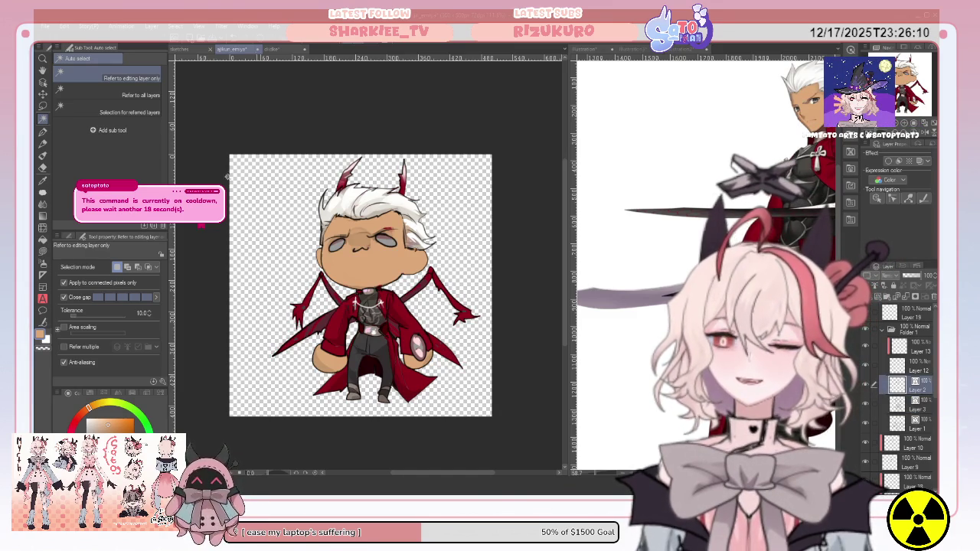
Step: Load the Pen in black and zoom in on the chibi's face
left_click(42, 131)
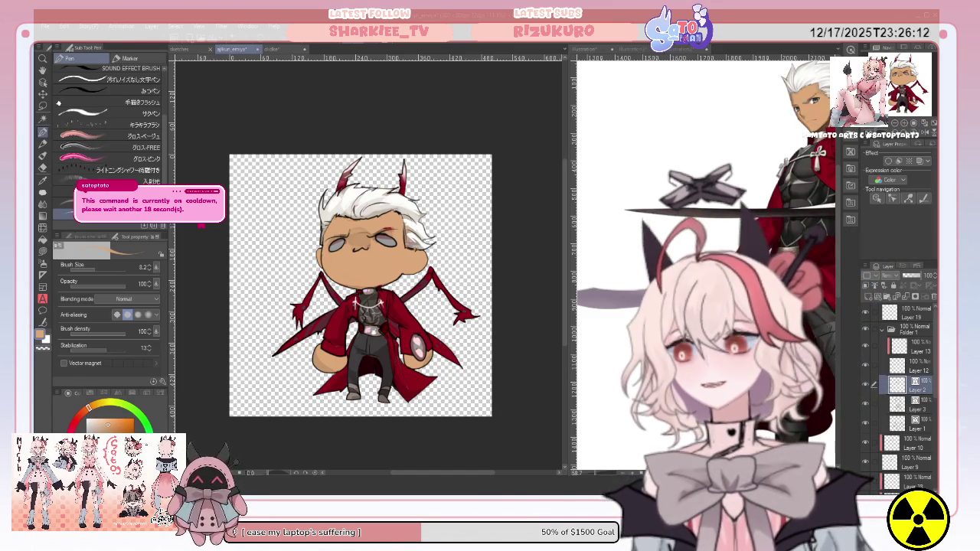
key("x")
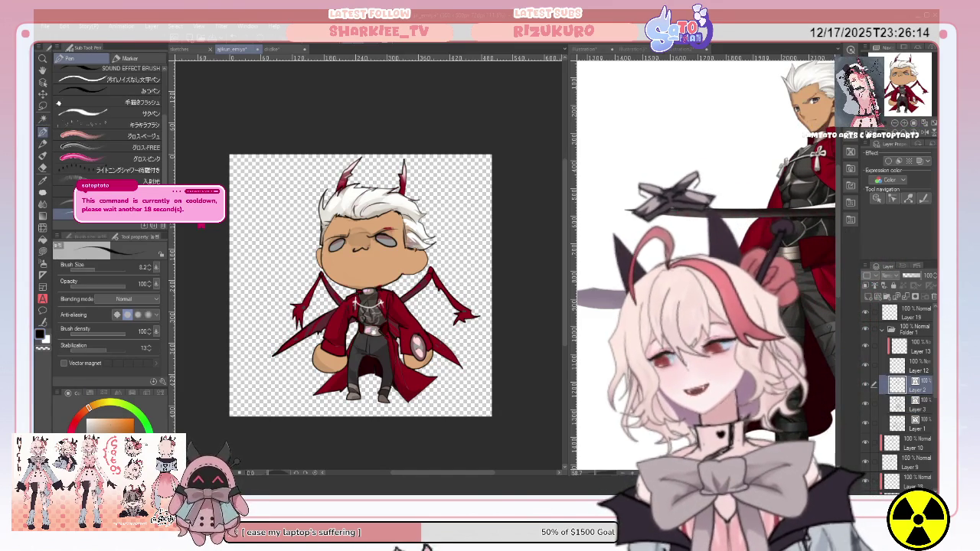
key("ctrl+plus")
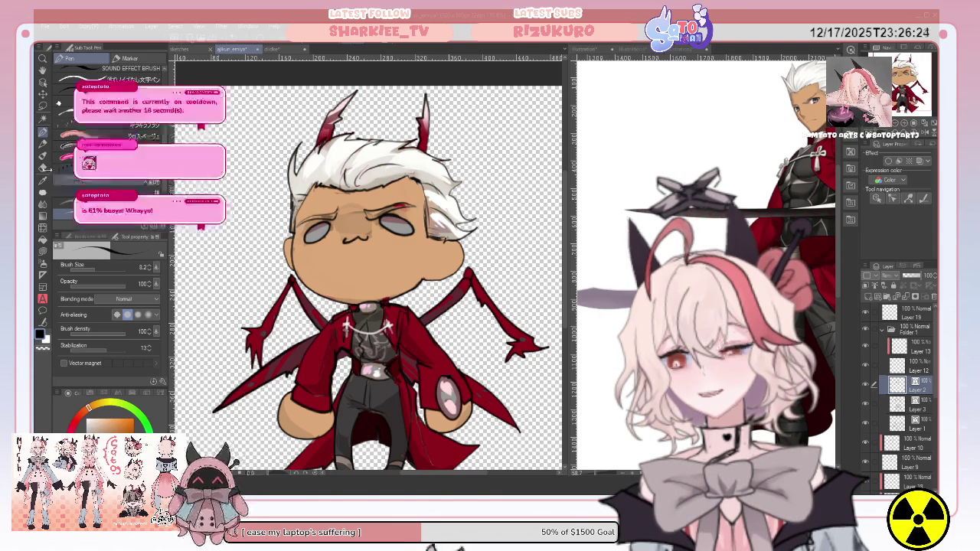
Step: Auto-select the face skin, eyedrop its tan, lasso-fill between eyes and brows, then deselect
left_click(43, 117)
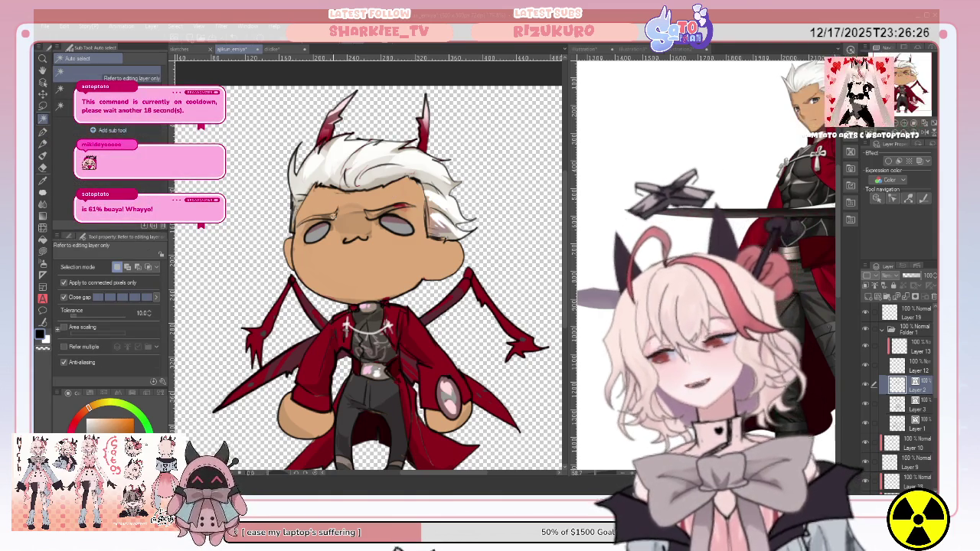
left_click(347, 211)
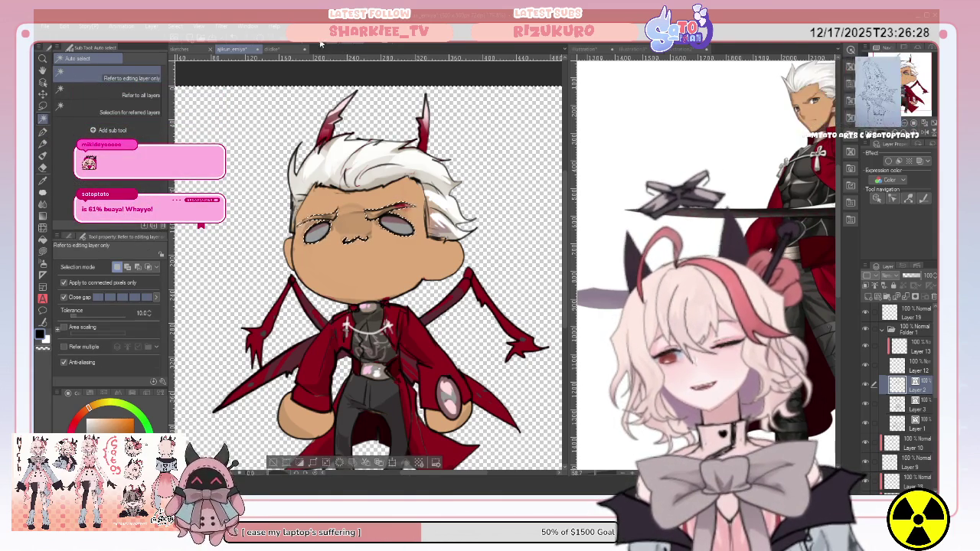
left_click(899, 477)
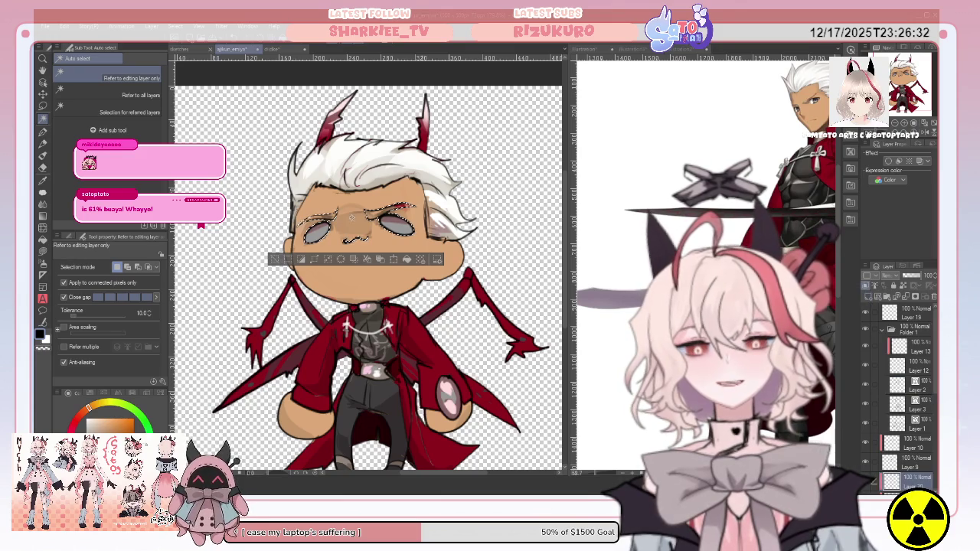
left_click(43, 181)
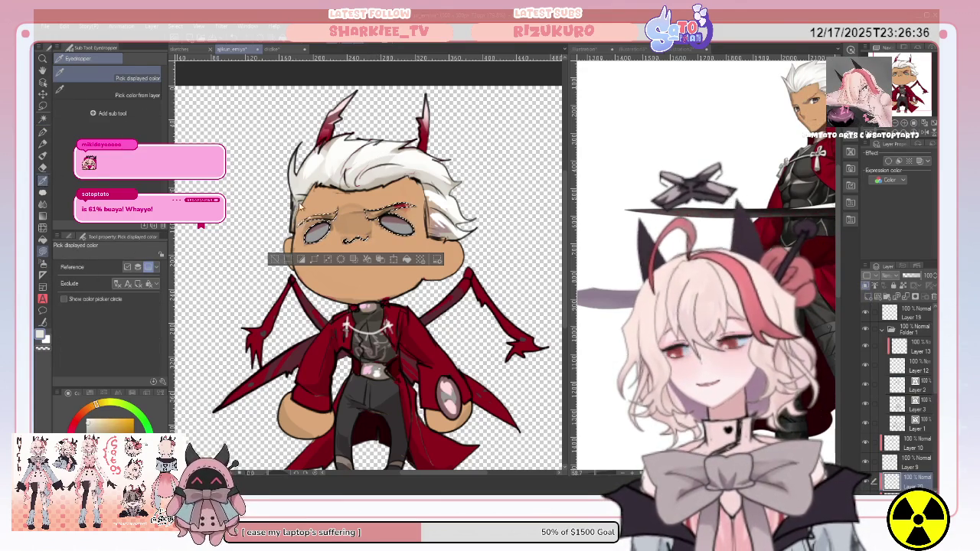
key("u")
left_click_drag(391, 184, 435, 134)
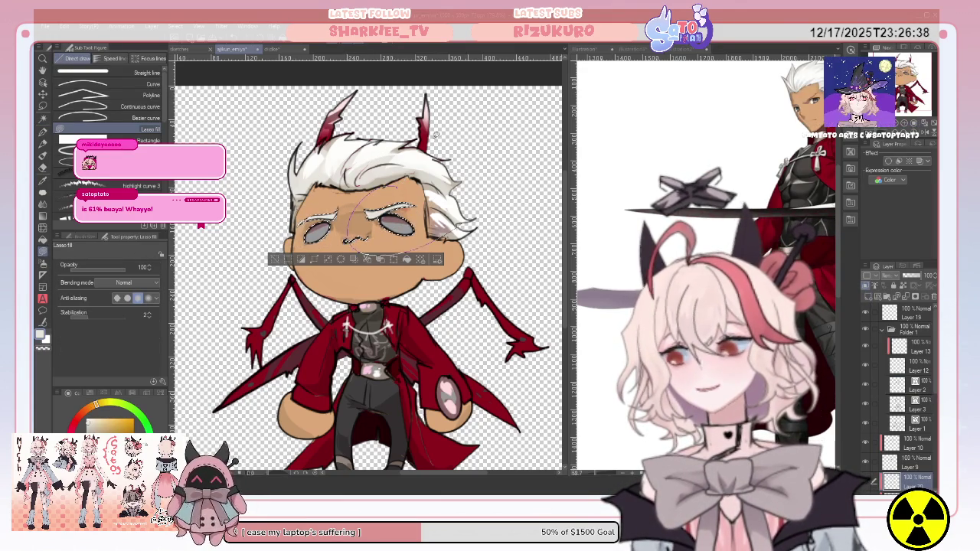
key("ctrl+d")
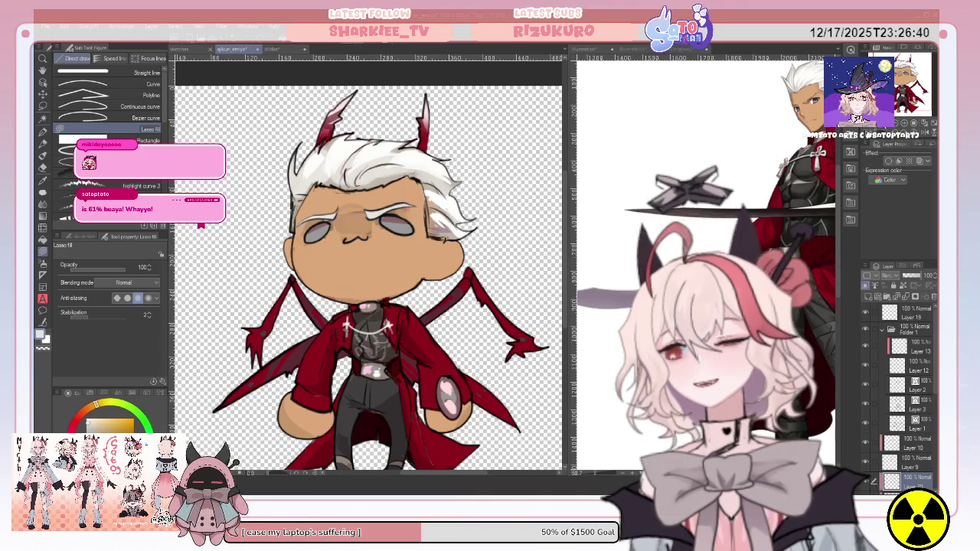
scroll(367, 275, "down", 5)
scroll(367, 276, "up", 5)
scroll(368, 275, "down", 3)
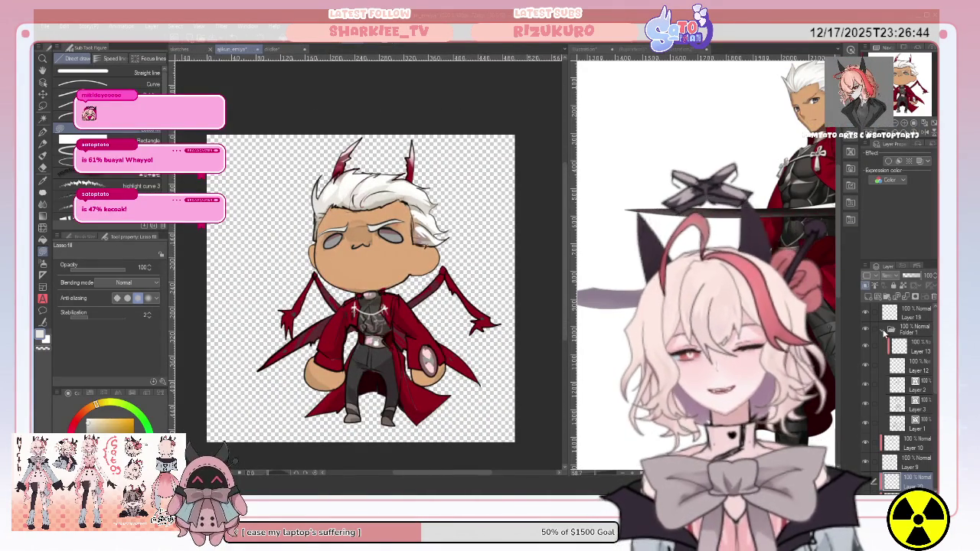
Step: Collapse Folder 1 and show the silver-haired dark-background illustration in the second window
left_click(890, 330)
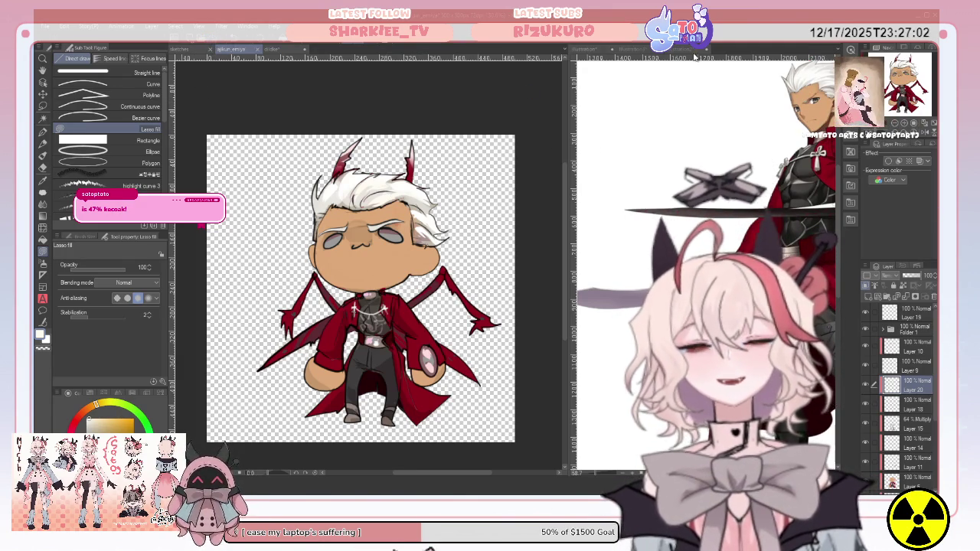
left_click(690, 50)
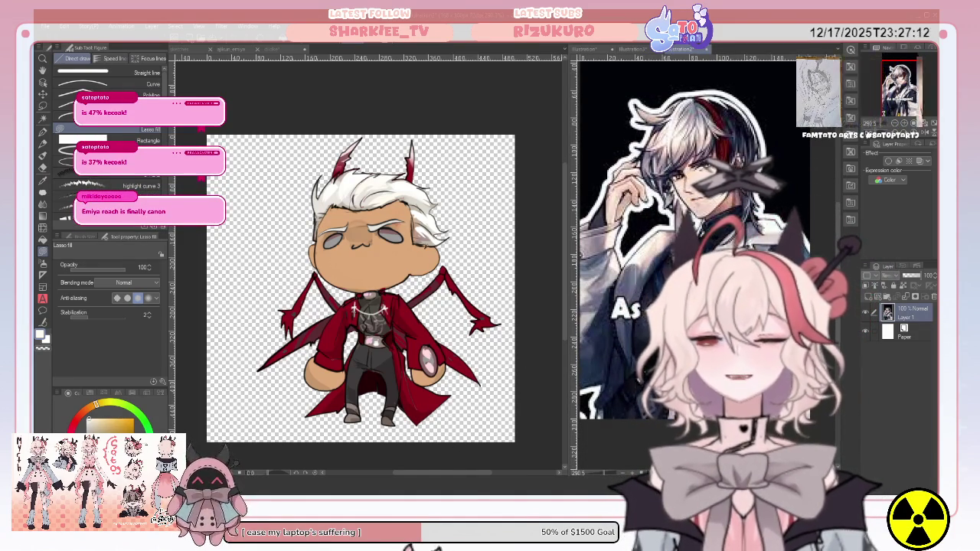
Step: Back in the chibi drawing, create Folder 2 containing Layer 19
key("ctrl+Tab")
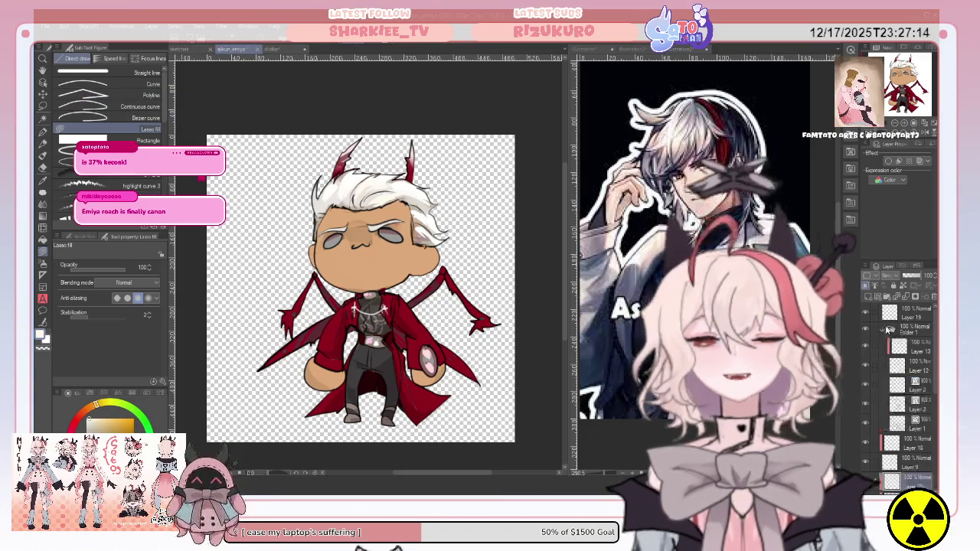
left_click(888, 299)
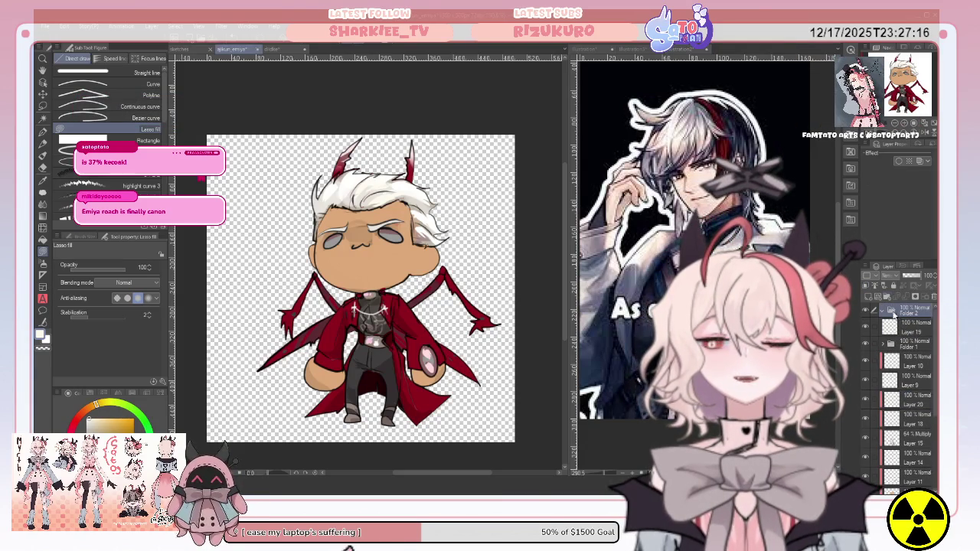
left_click(906, 329)
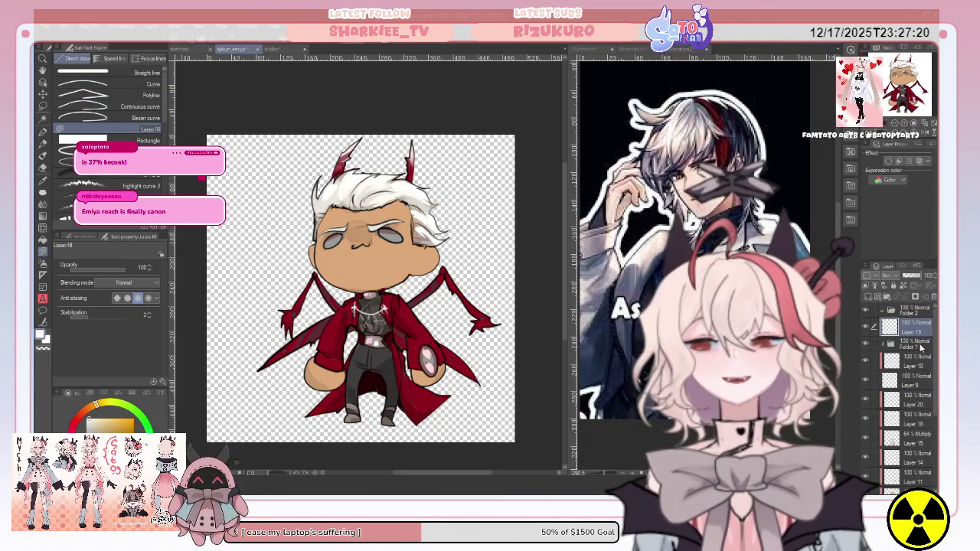
Step: Move the layers below into Folder 2 and set Layer 21's opacity to 54%
scroll(930, 367, "down", 2)
scroll(929, 413, "down", 2)
scroll(929, 453, "down", 2)
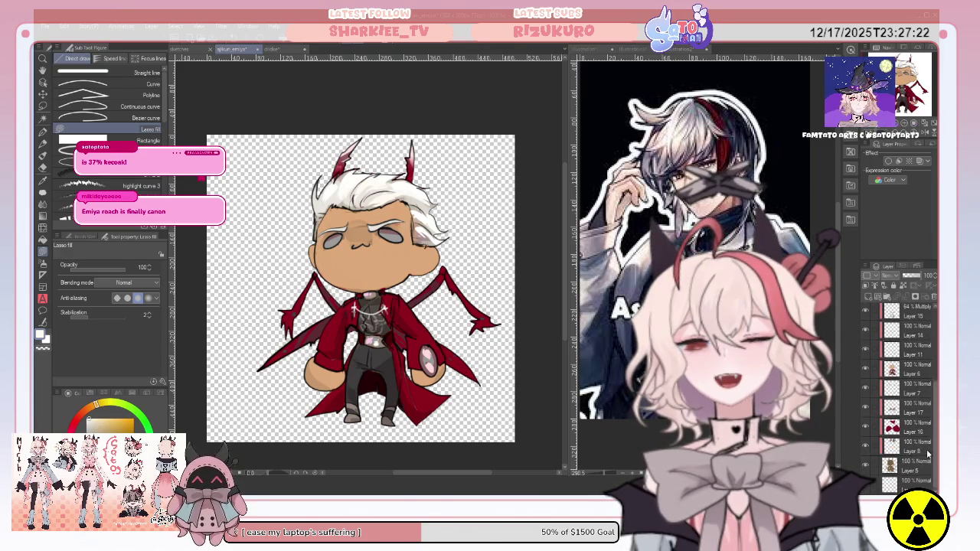
scroll(907, 454, "up", 3)
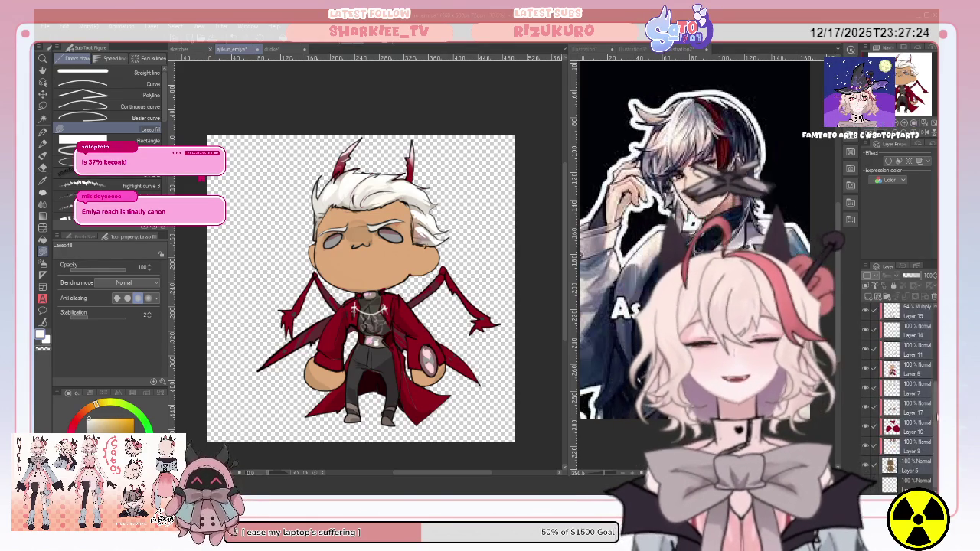
scroll(907, 429, "up", 3)
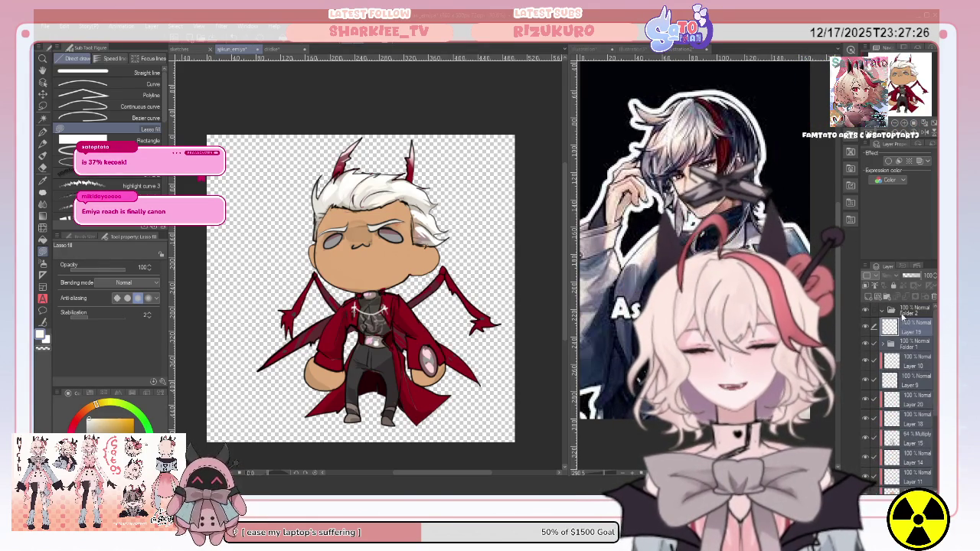
left_click_drag(904, 314, 887, 314)
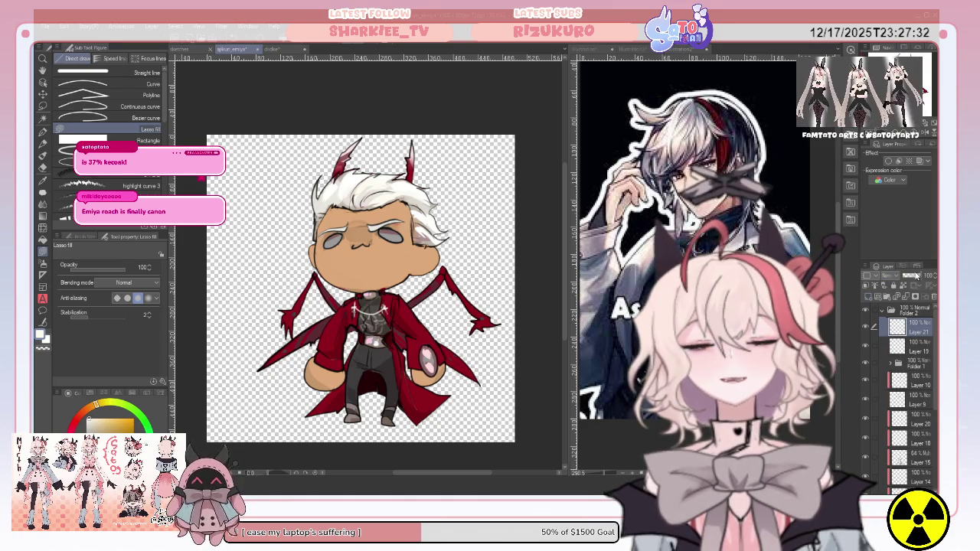
left_click_drag(915, 277, 910, 276)
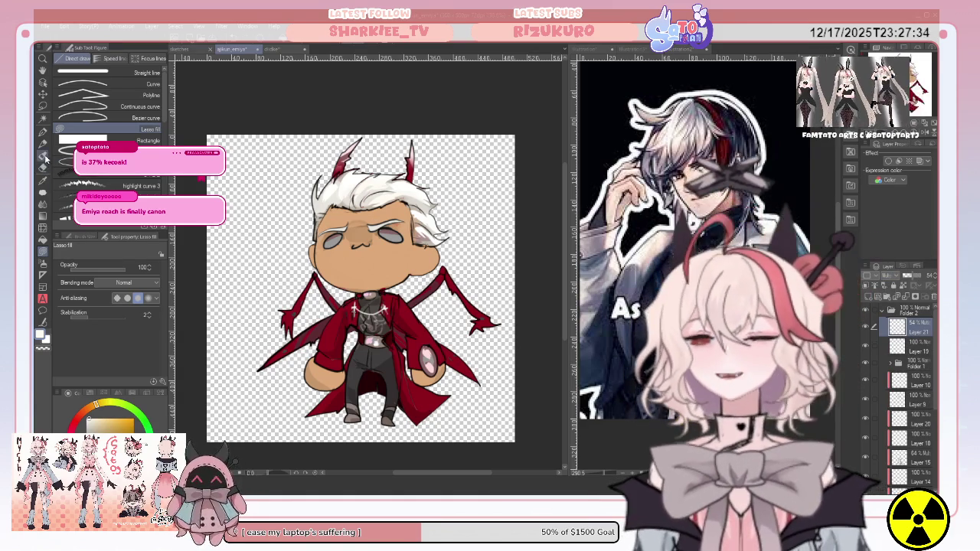
key("b")
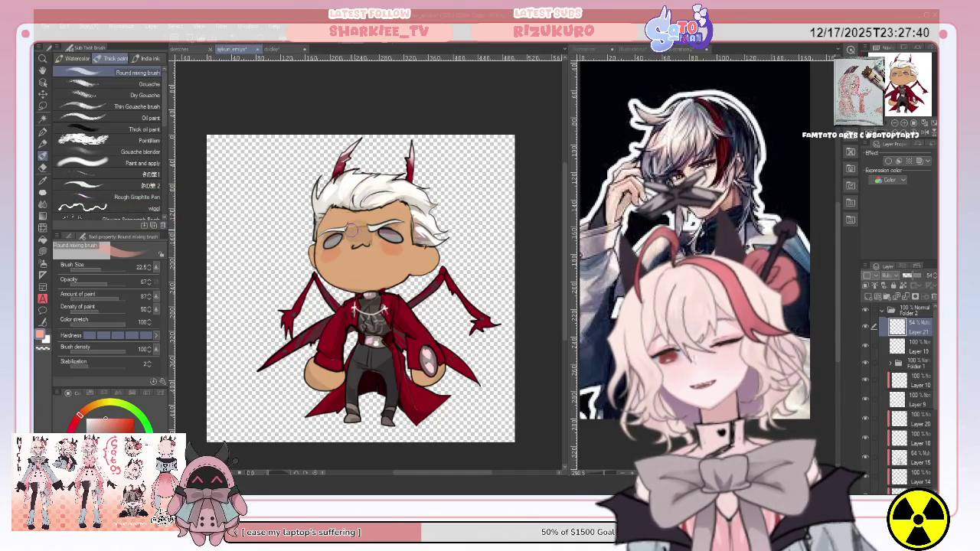
Step: Blur the pink cheek blush with the Blend tool so it fades into the skin
scroll(361, 289, "down", 5)
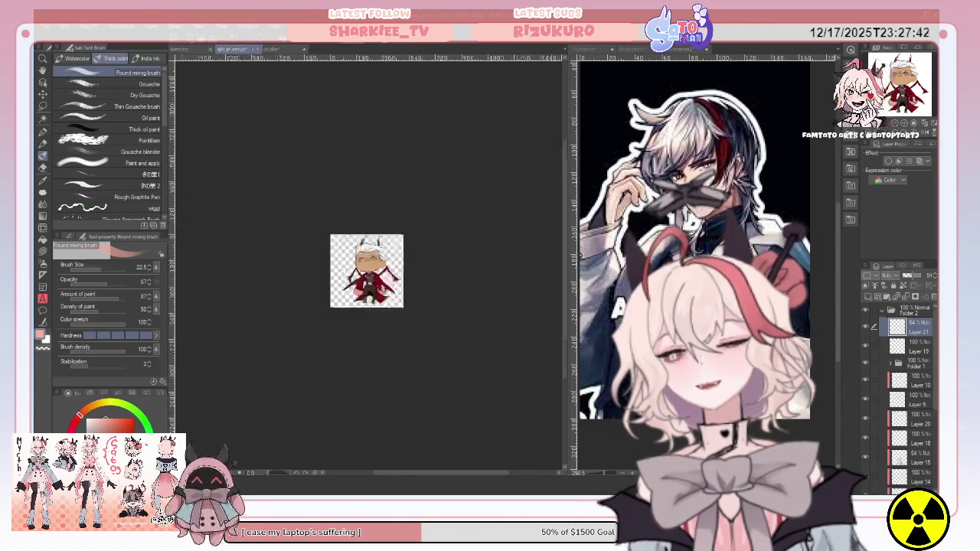
scroll(361, 288, "up", 4)
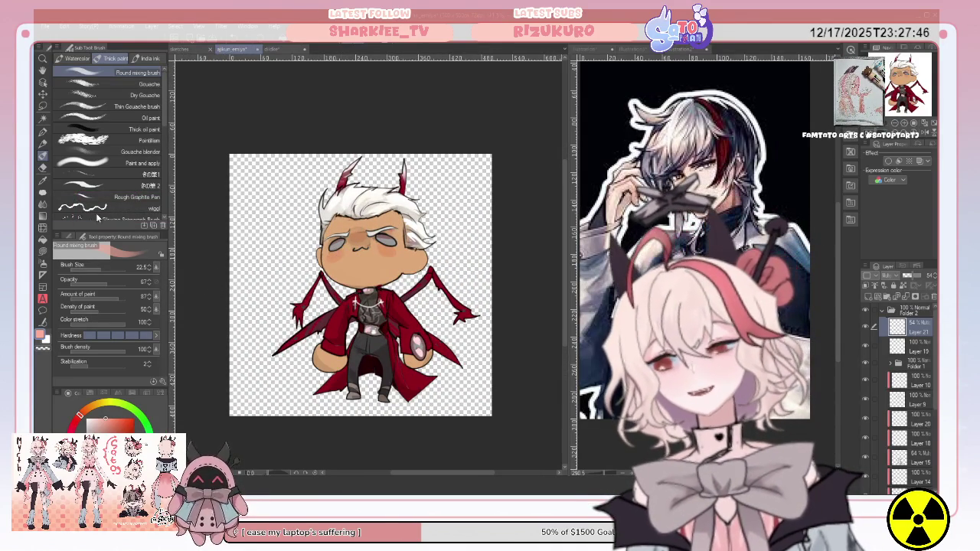
key("j")
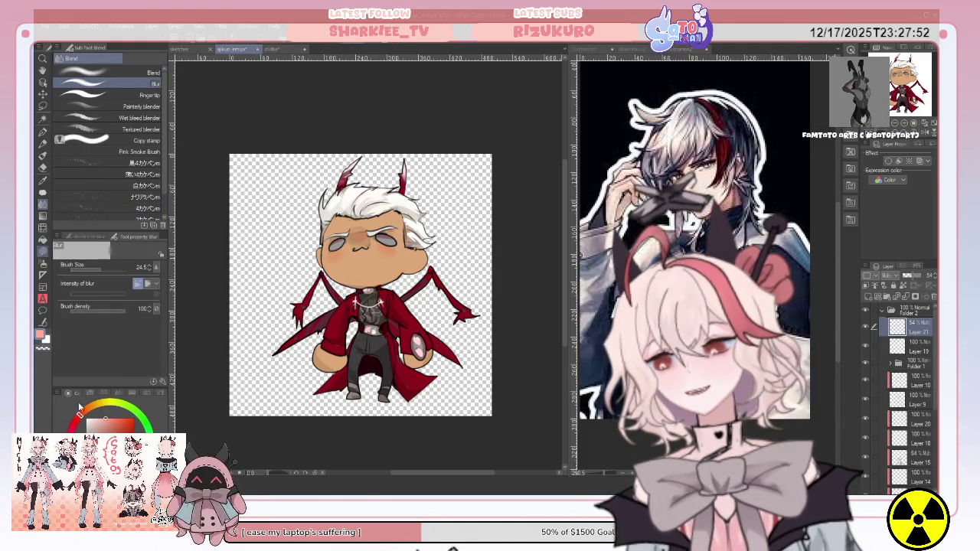
key("u")
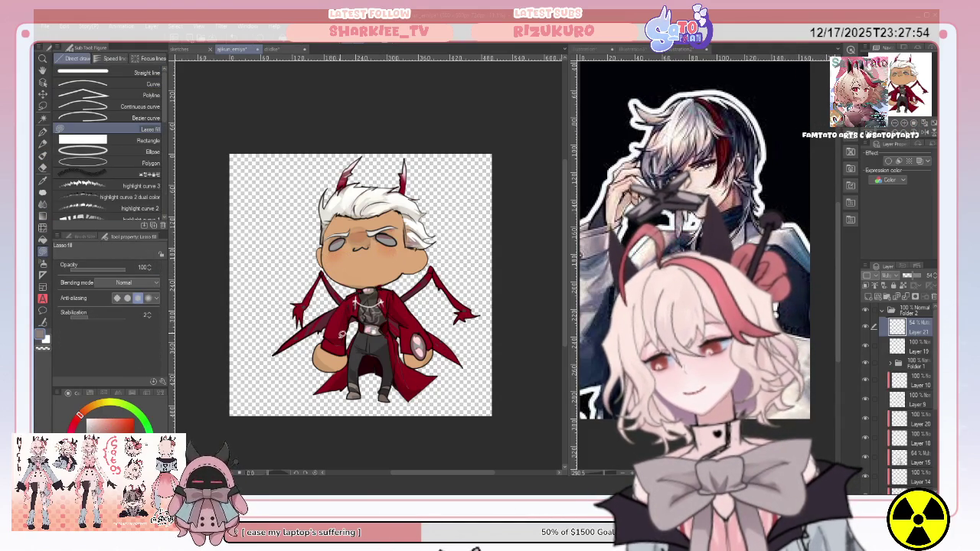